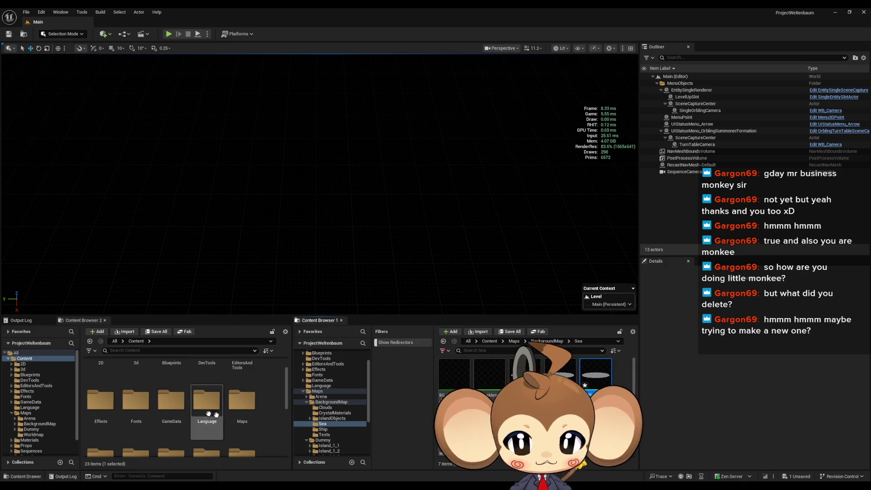
- Open the Background Map level from Maps > BackgroundMap, saving SeaPlane3 when prompted
scroll(232, 443, down, 1)
click(242, 400)
double_click(242, 402)
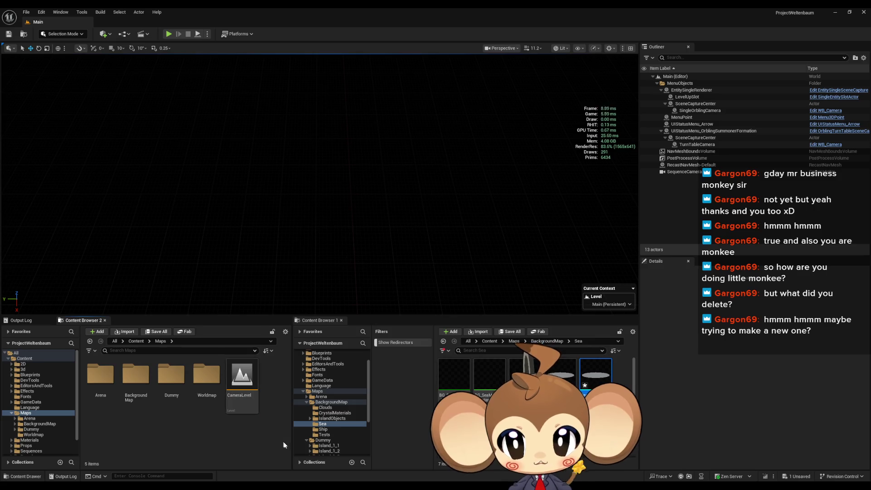
double_click(135, 379)
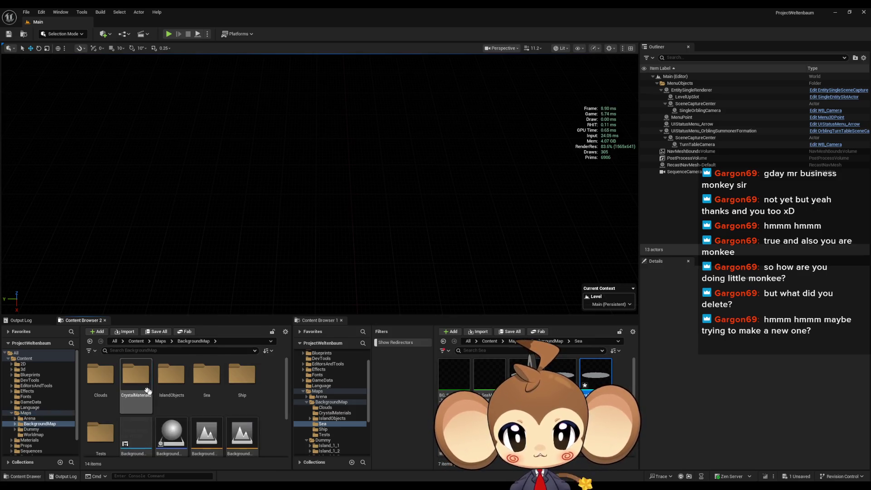
scroll(235, 438, down, 1)
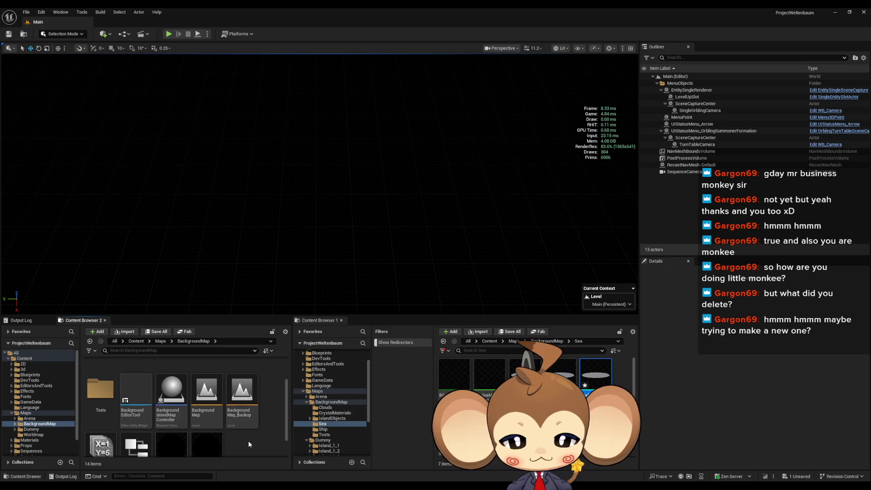
double_click(207, 391)
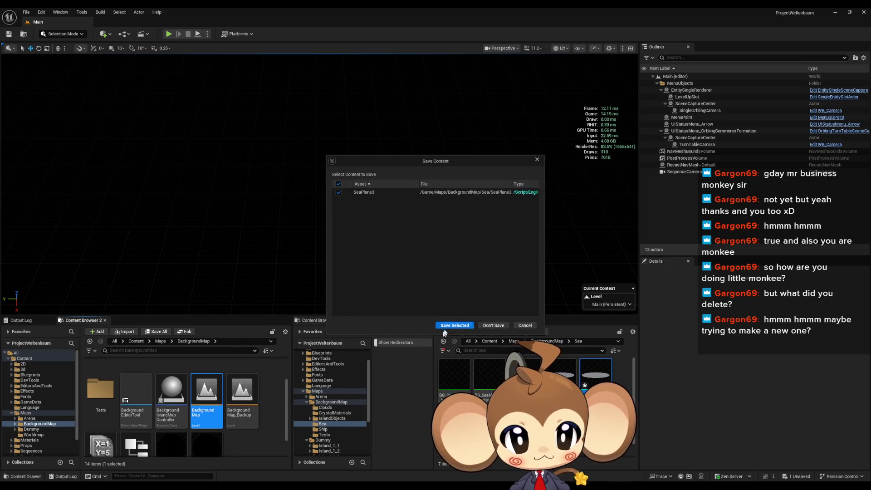
click(446, 325)
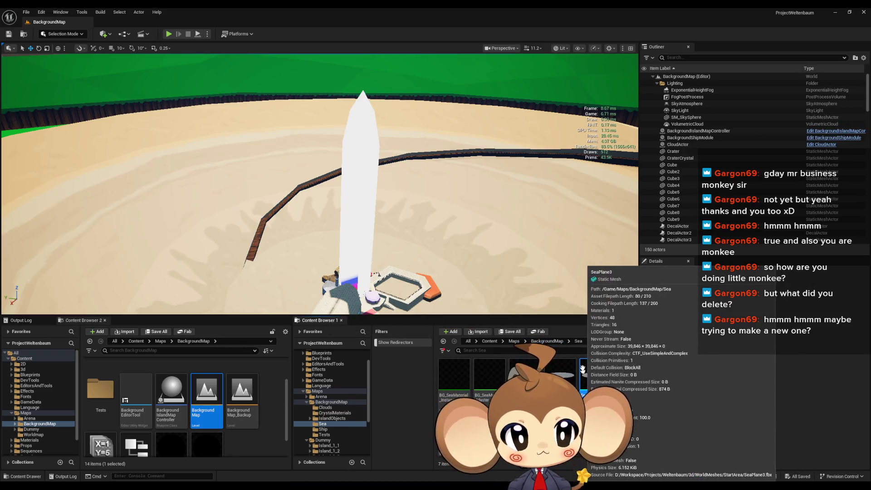
- Drag SeaPlane3 into the level and set its Z location to -40000
drag(584, 375, 442, 229)
click(845, 343)
text(40000)
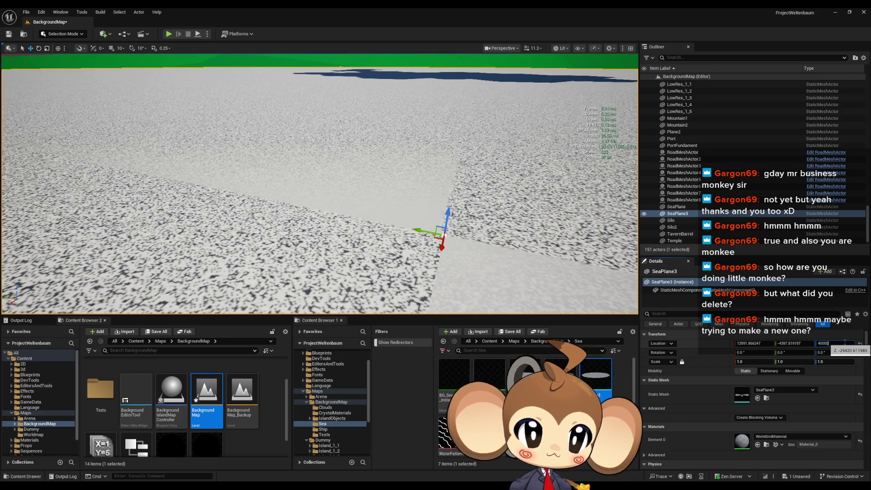
key(Return)
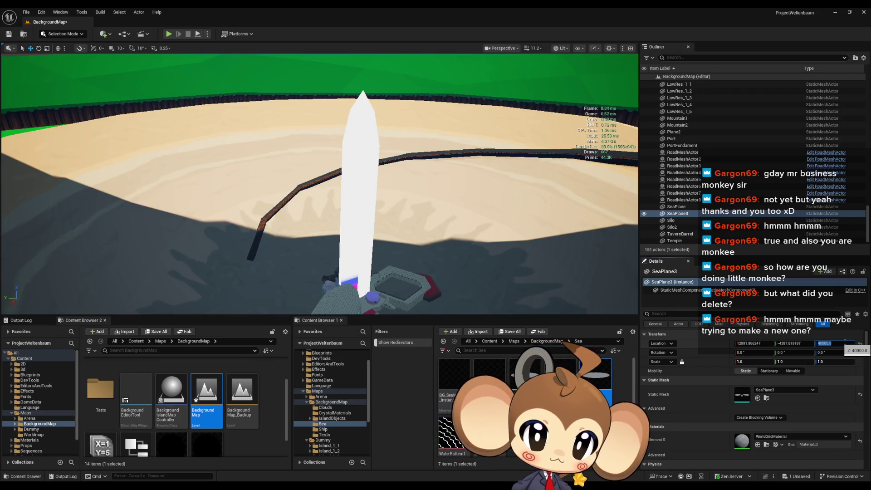
key(f)
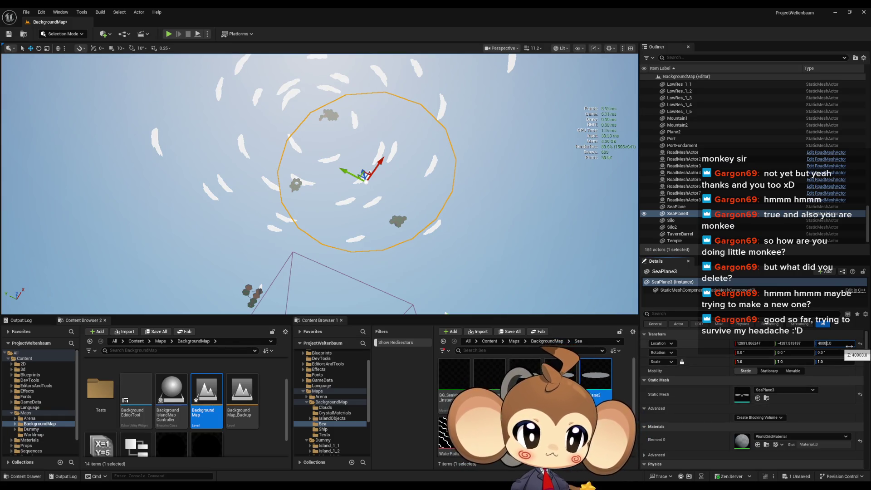
click(849, 346)
text(-40000)
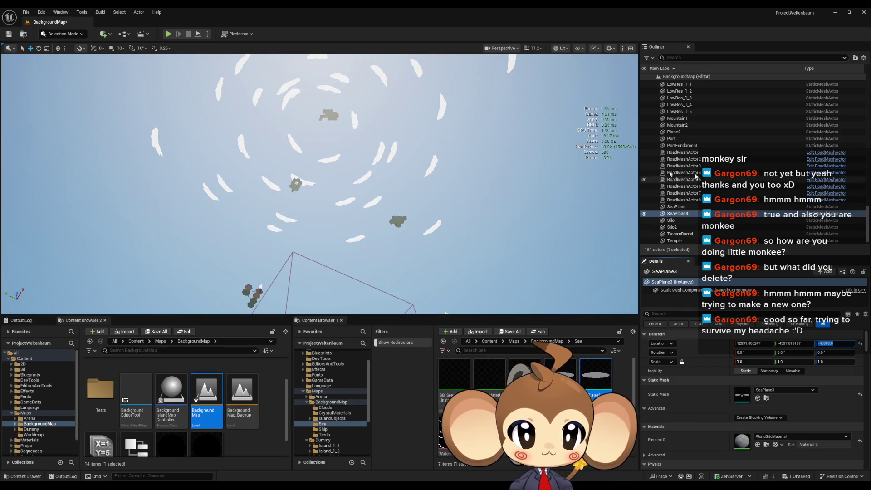
key(Return)
key(f)
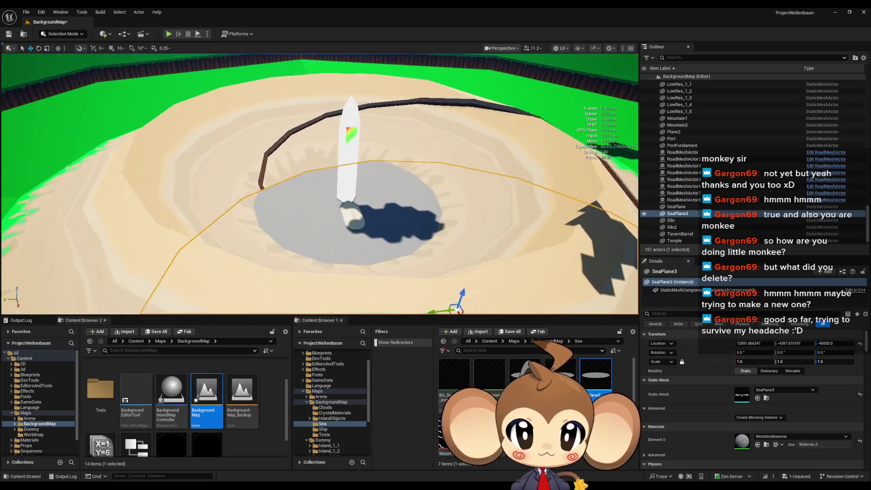
- Set the plane's X and Y location to 0, centring it at 0, 0, -40000
click(794, 343)
text(0)
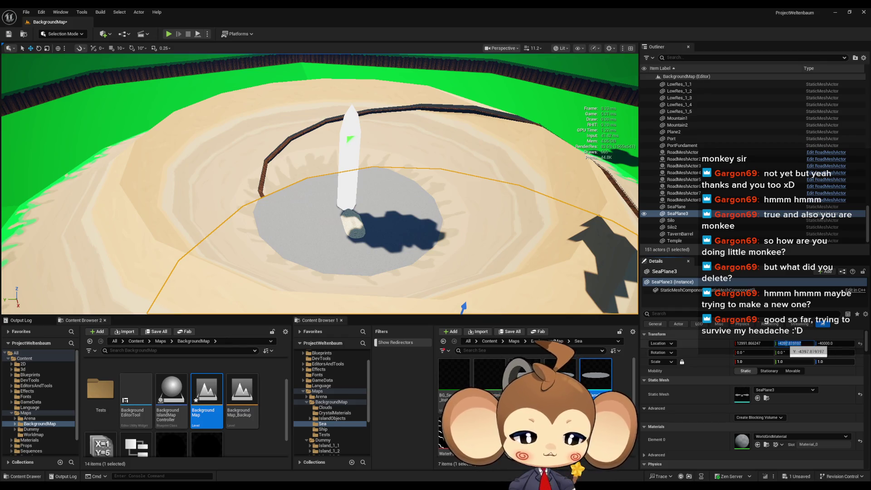
key(Return)
click(753, 343)
text(0)
key(Return)
scroll(376, 152, up, 10)
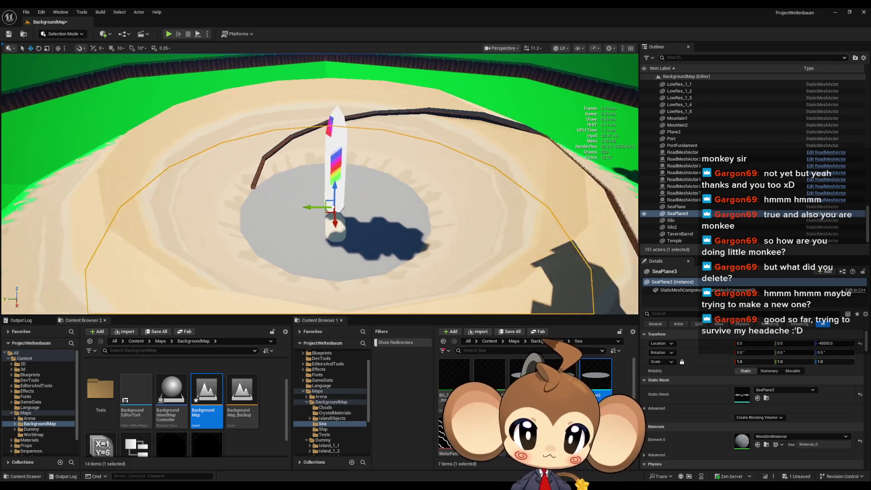
scroll(375, 152, up, 5)
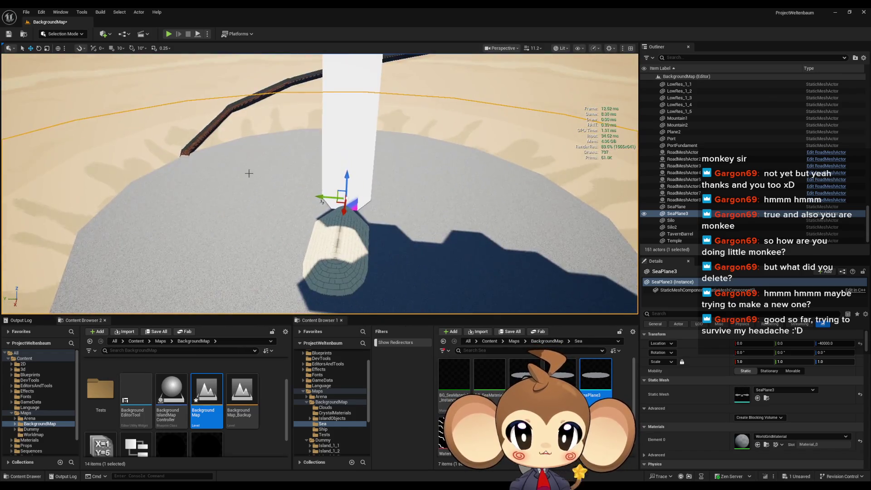
- Save the Background Map level and open the Main level from the Content folder
click(9, 33)
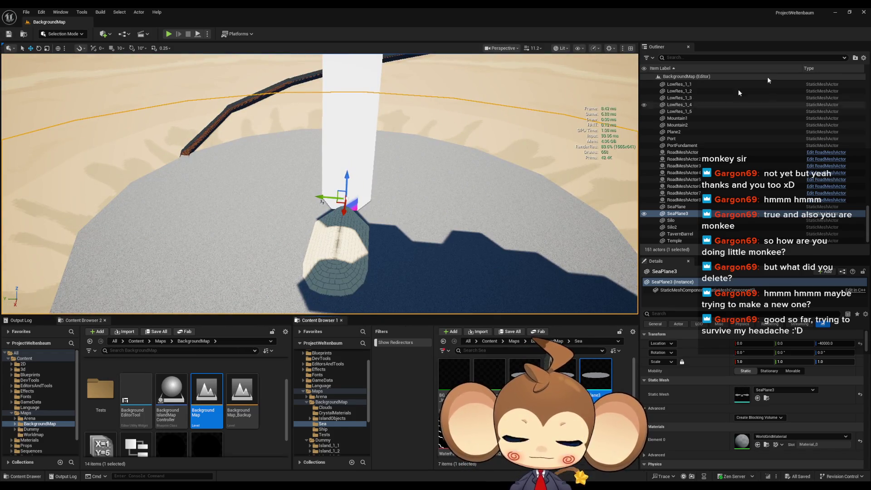
click(139, 341)
scroll(206, 395, down, 2)
double_click(207, 395)
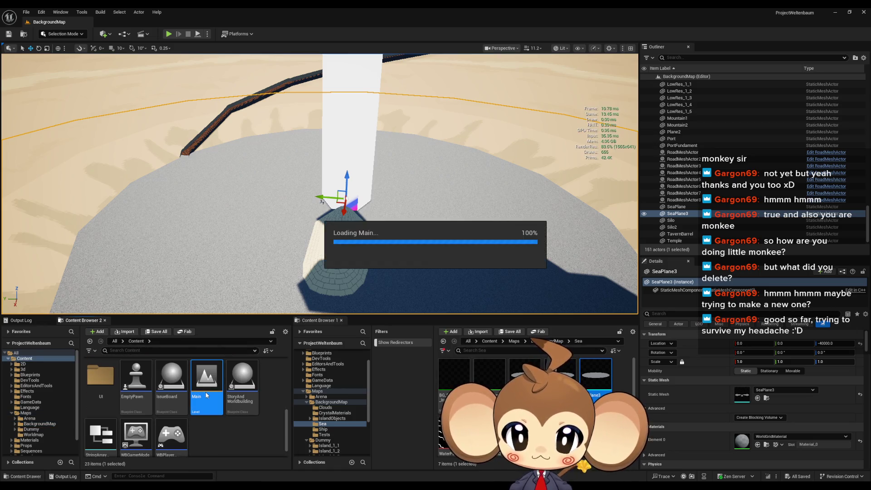
- Run a Play In Editor test of the Main level, then stop it
click(168, 34)
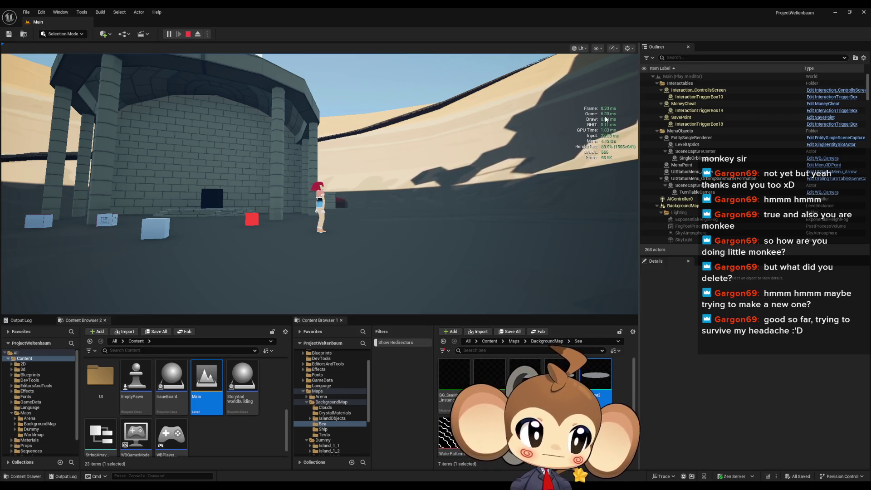
click(188, 34)
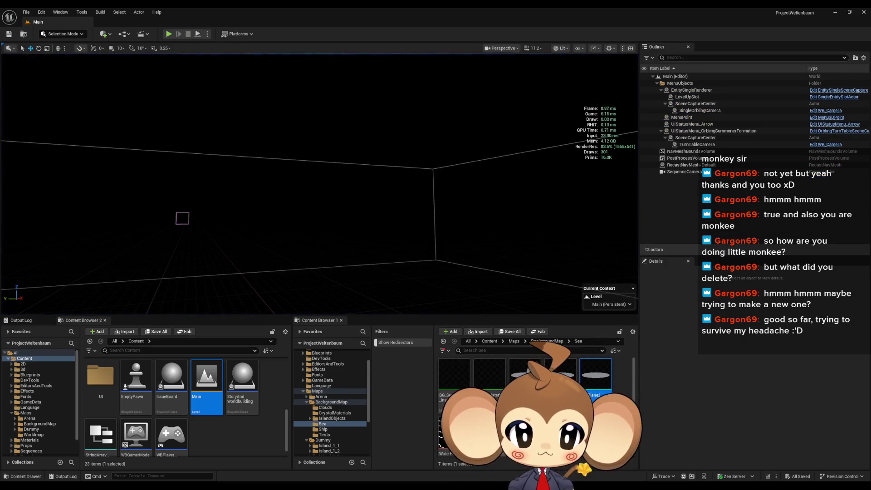
- Select SeaPlane3, then open the Background Map level from Maps > BackgroundMap
mouse_move(490, 431)
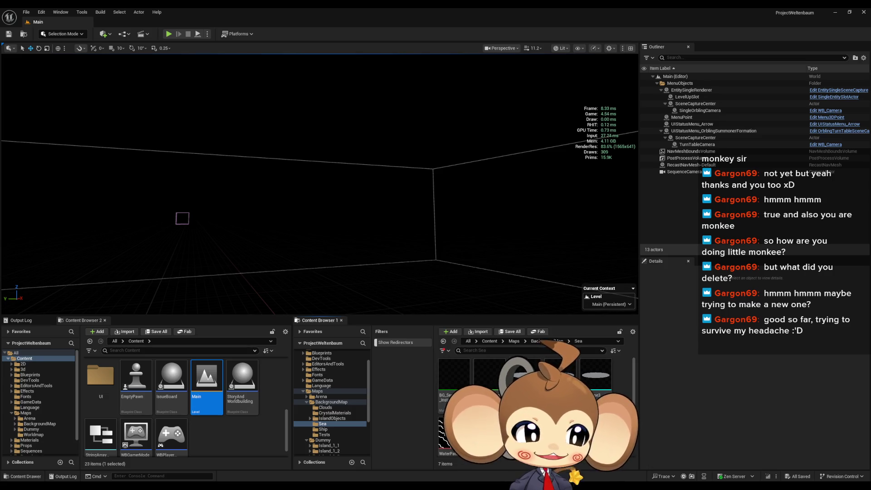
click(599, 385)
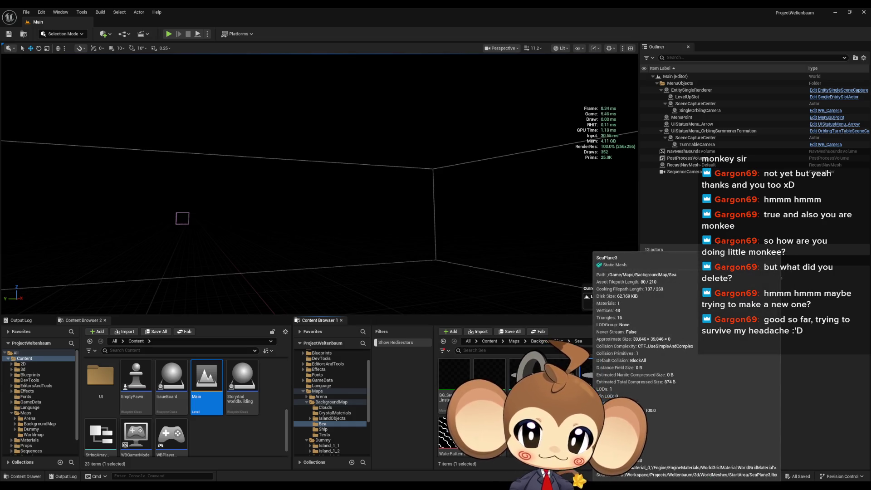
scroll(227, 391, up, 5)
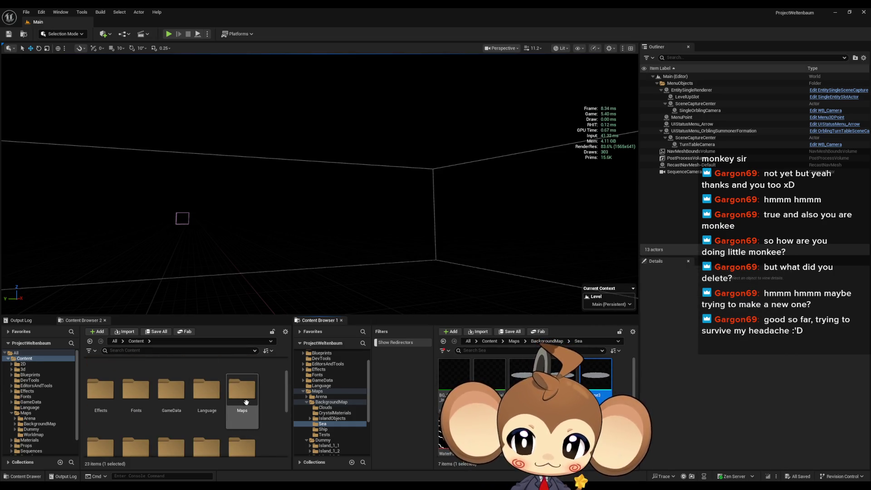
double_click(237, 388)
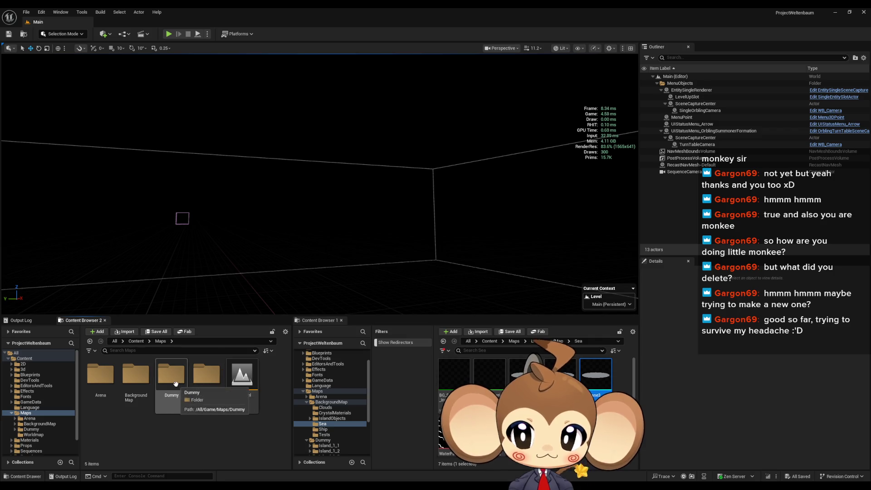
click(150, 386)
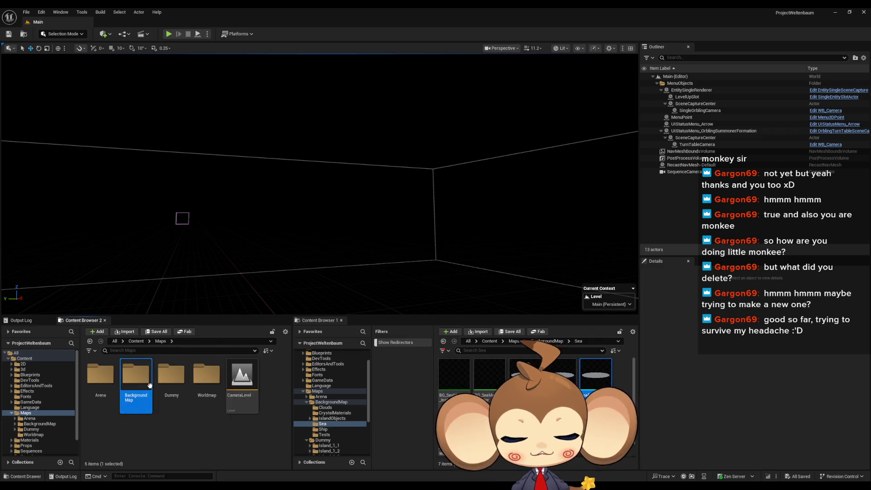
double_click(150, 385)
double_click(207, 433)
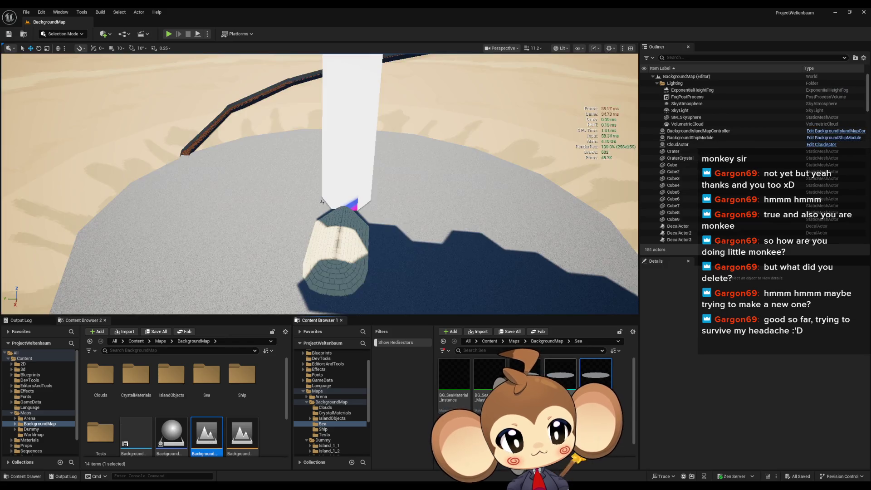
- Assign the SeaPlane static mesh to the SeaPlane actor in Details
scroll(764, 189, down, 10)
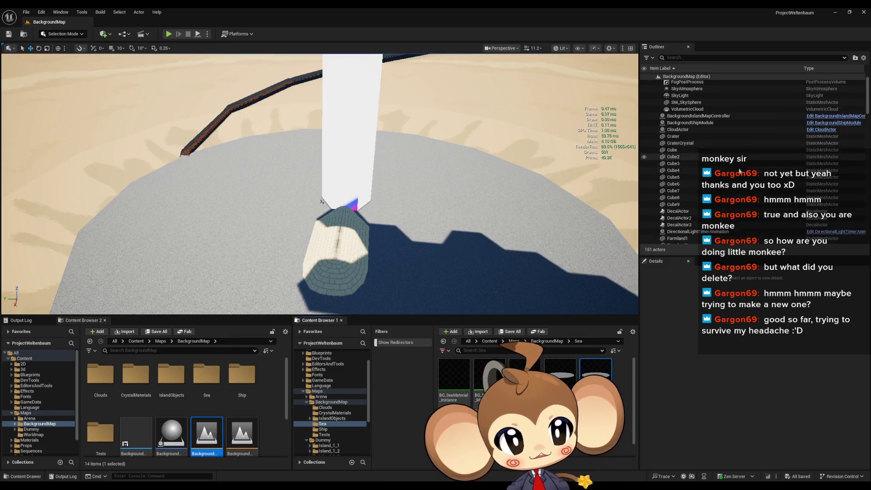
scroll(772, 190, down, 10)
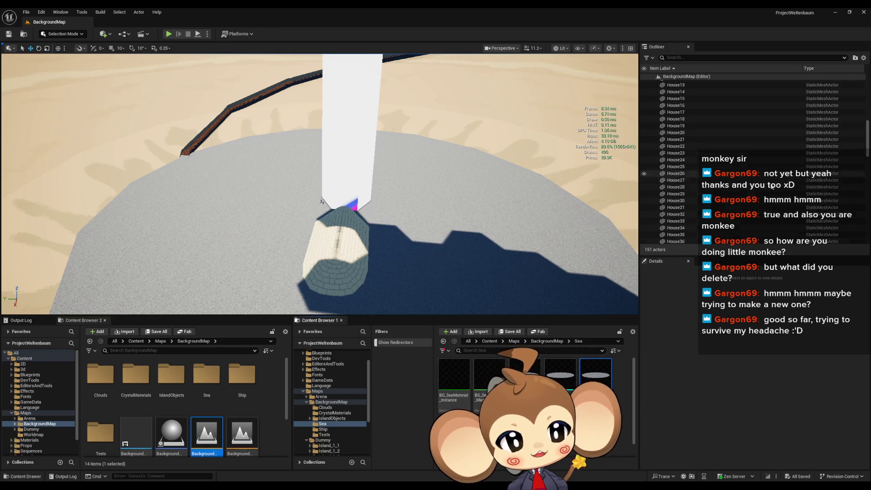
scroll(801, 191, down, 10)
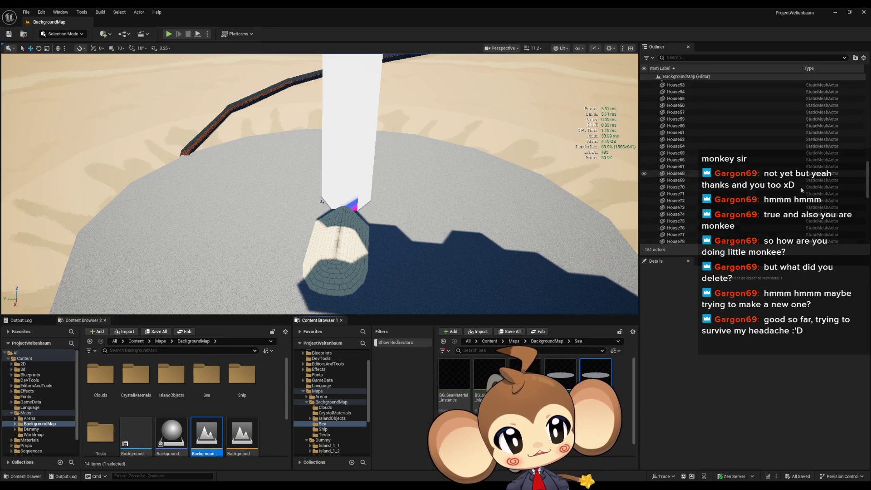
scroll(803, 191, down, 3)
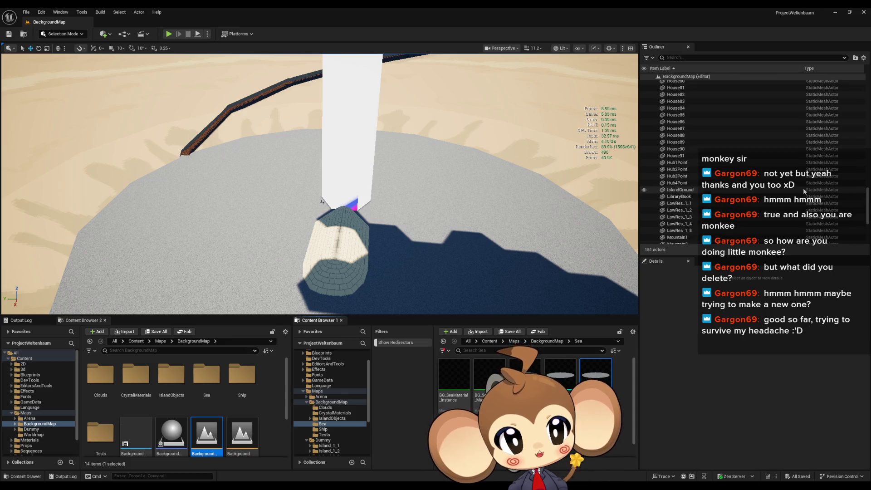
scroll(803, 191, down, 1)
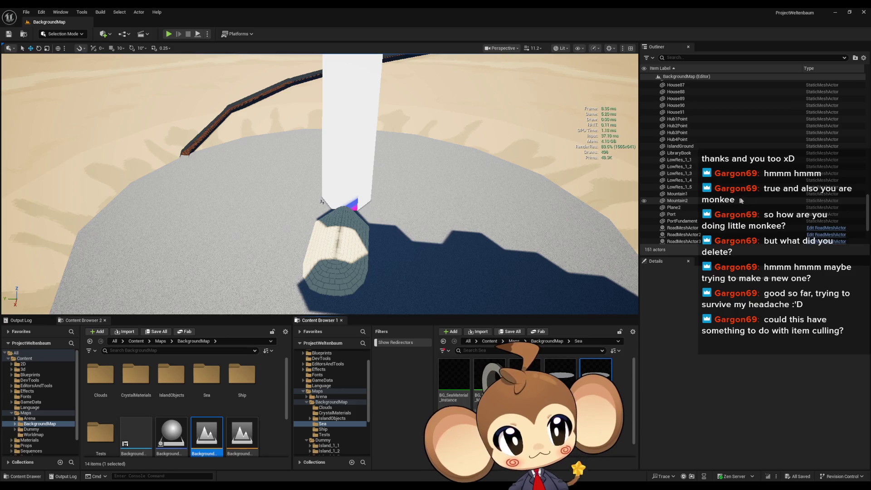
scroll(763, 201, up, 3)
scroll(762, 200, down, 3)
click(445, 212)
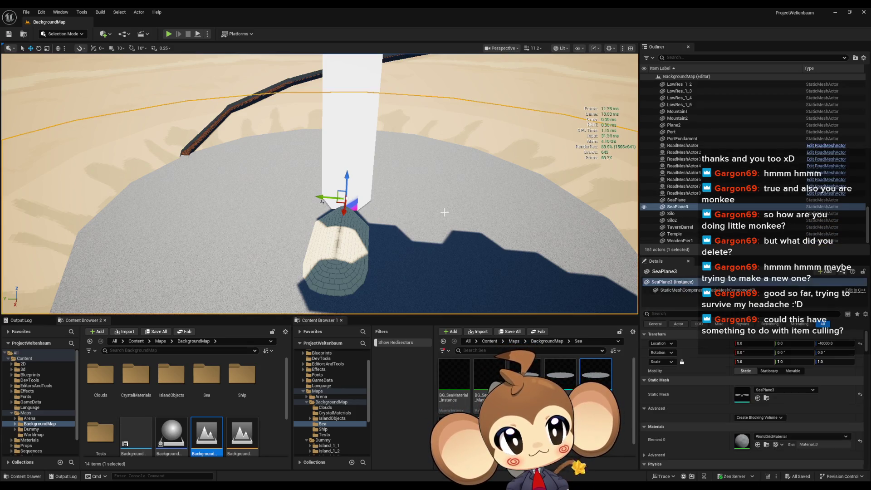
click(726, 200)
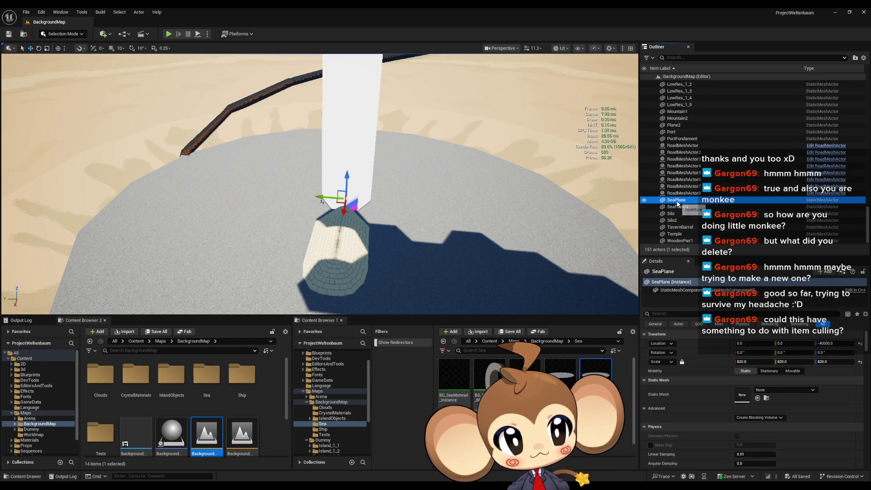
click(768, 391)
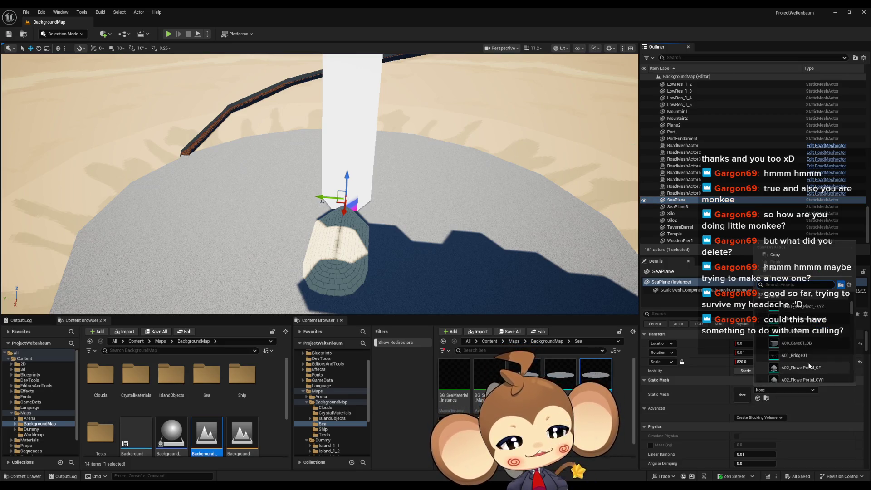
text(sea)
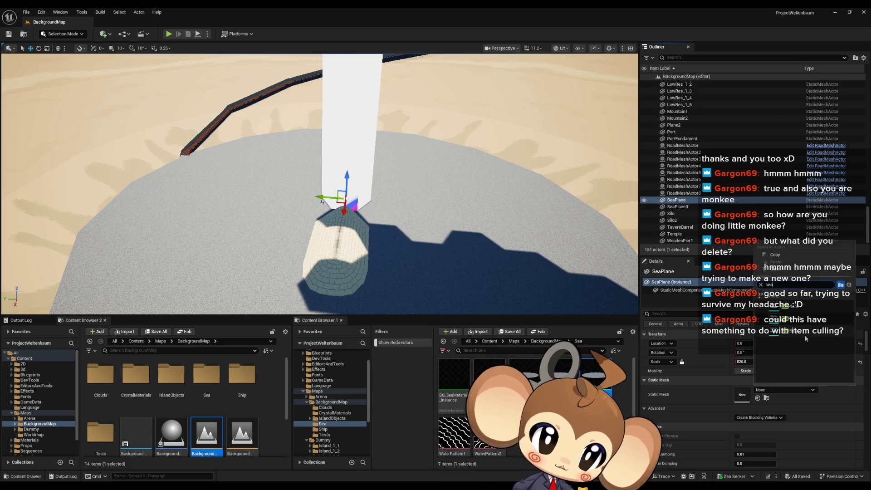
click(798, 310)
- Save the BackgroundMap level and open the Main level from the root Content folder
click(8, 34)
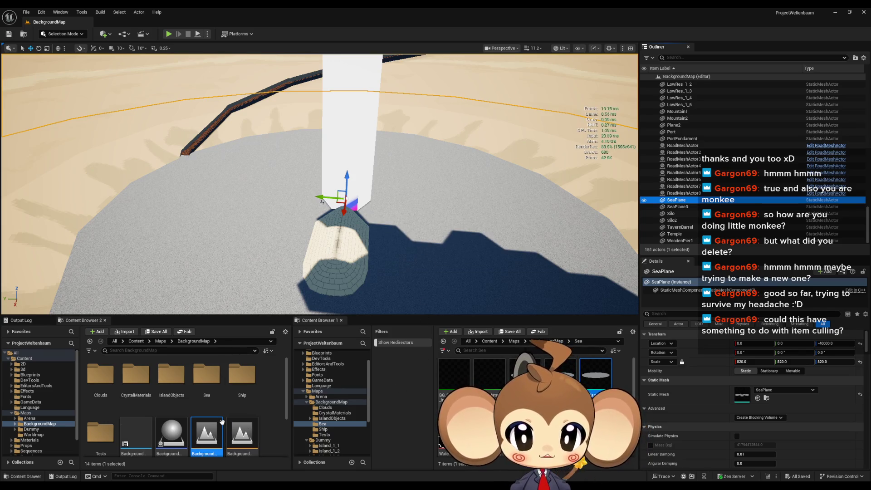
click(90, 341)
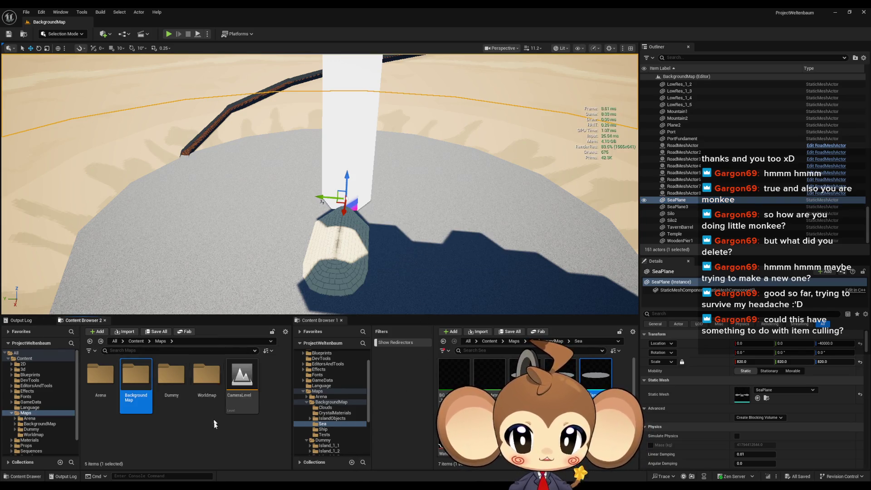
click(101, 341)
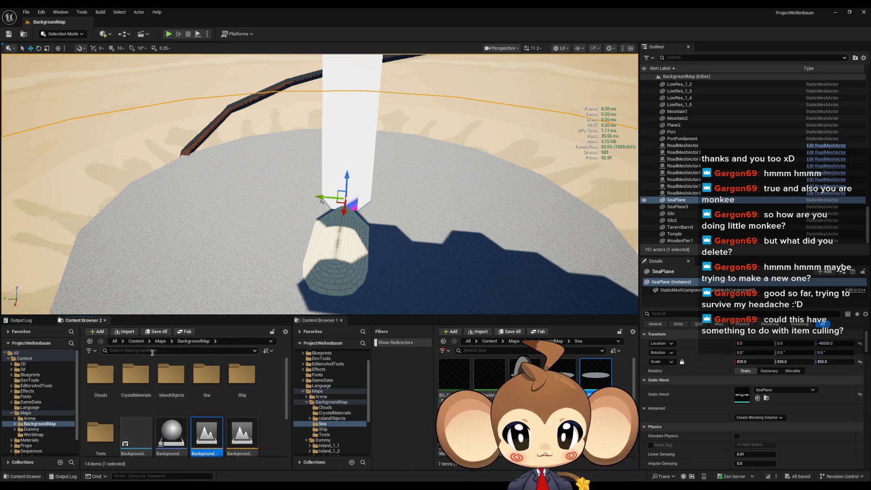
click(154, 341)
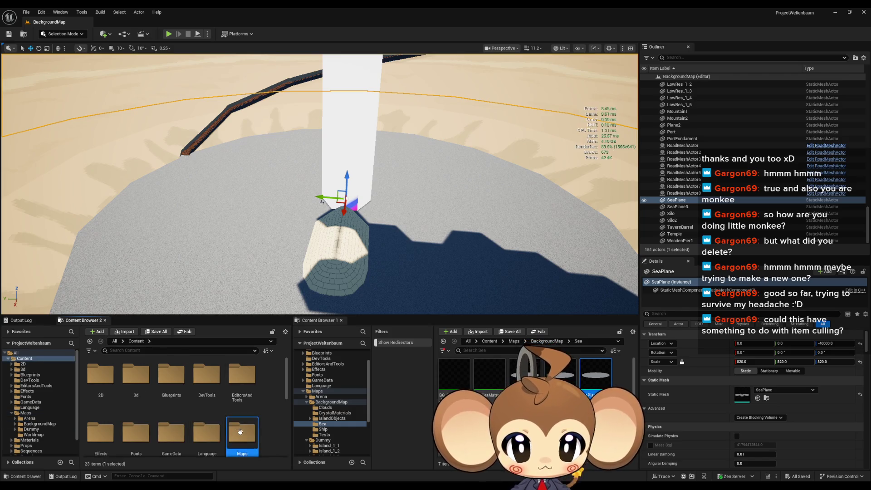
click(136, 341)
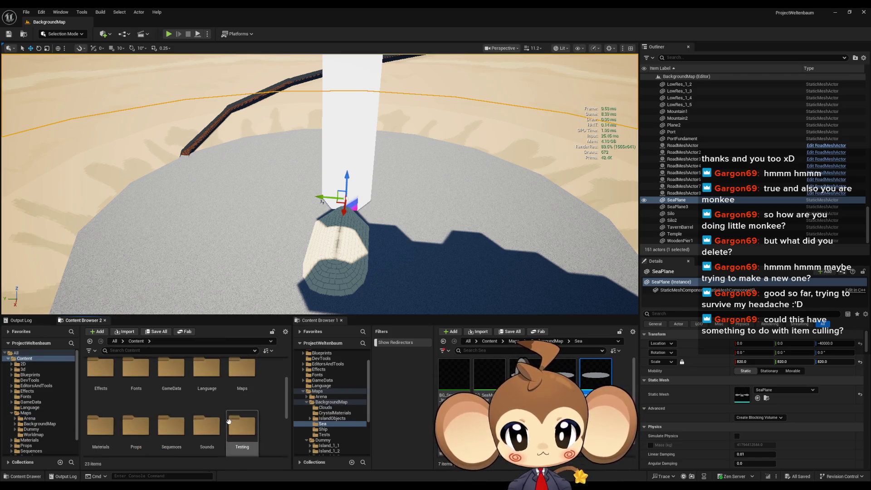
scroll(216, 420, down, 3)
double_click(215, 420)
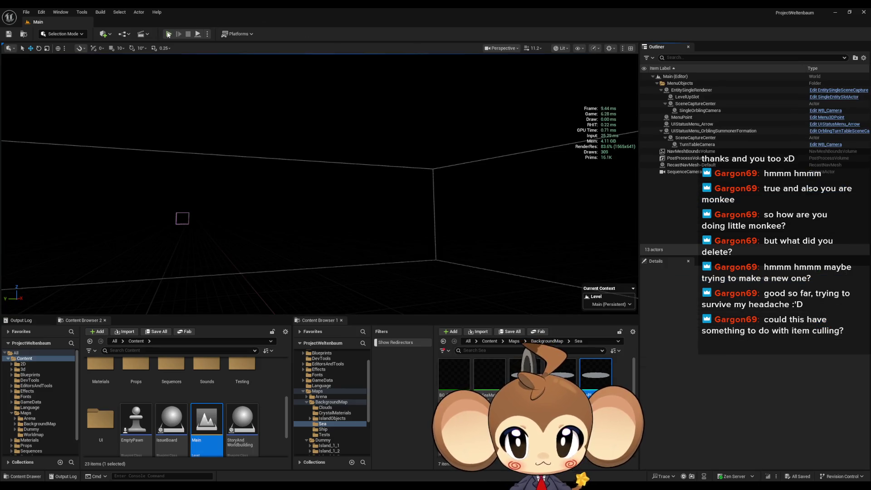
click(167, 34)
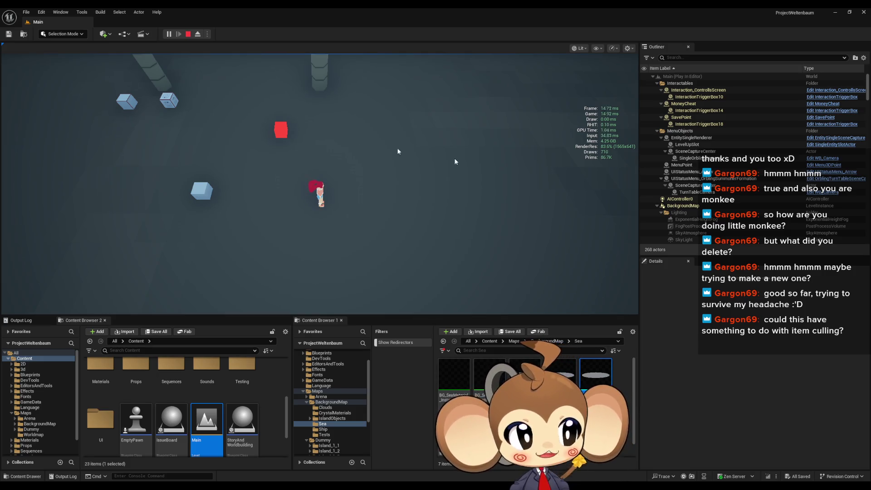
click(188, 36)
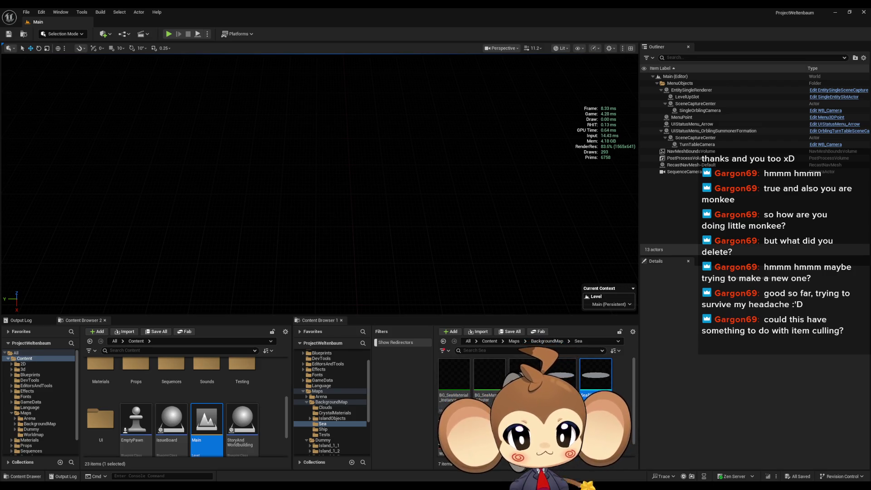
- Switch from the Unreal Editor to the Blender window showing TheCrater.blend
mouse_move(597, 382)
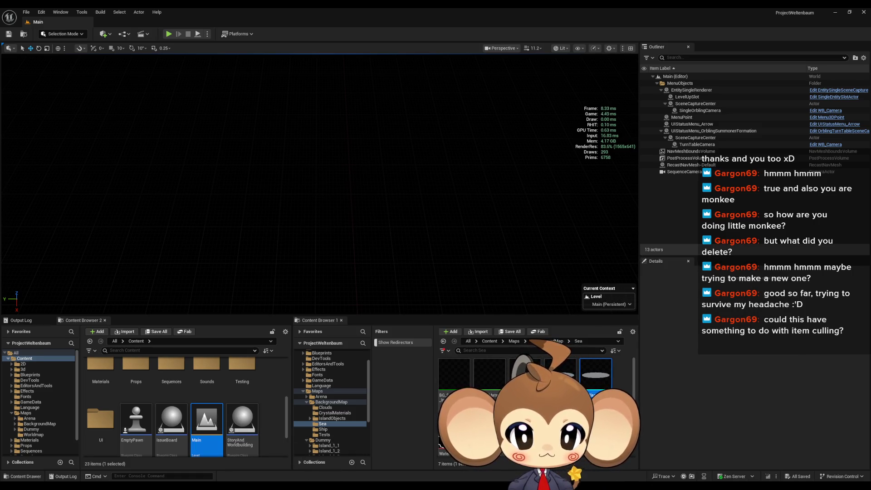
key(alt+Tab)
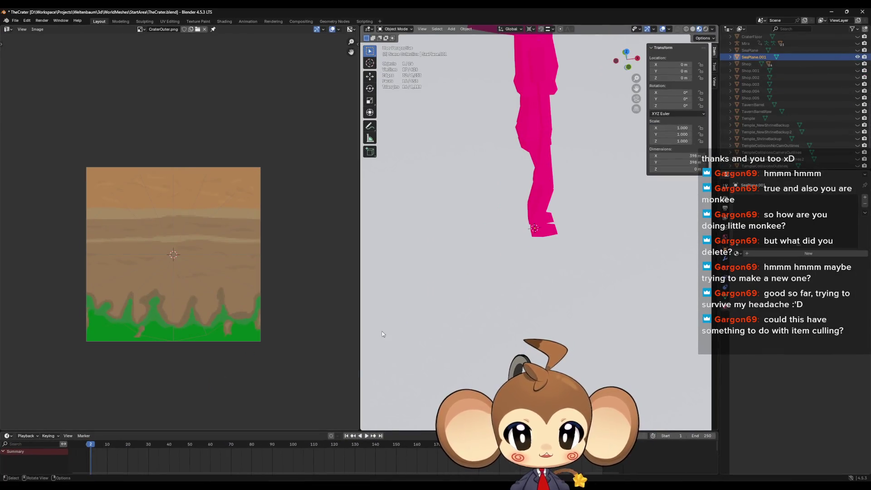
- Hide SeaPlane.001, show SeaPlane, and copy-paste it to create SeaPlane.002
scroll(513, 287, down, 5)
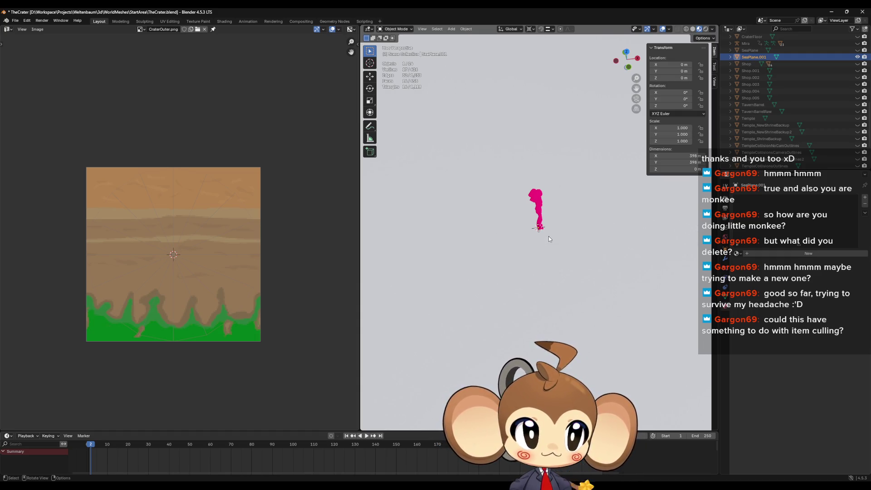
click(857, 56)
click(858, 50)
click(774, 50)
key(ctrl+c)
key(ctrl+v)
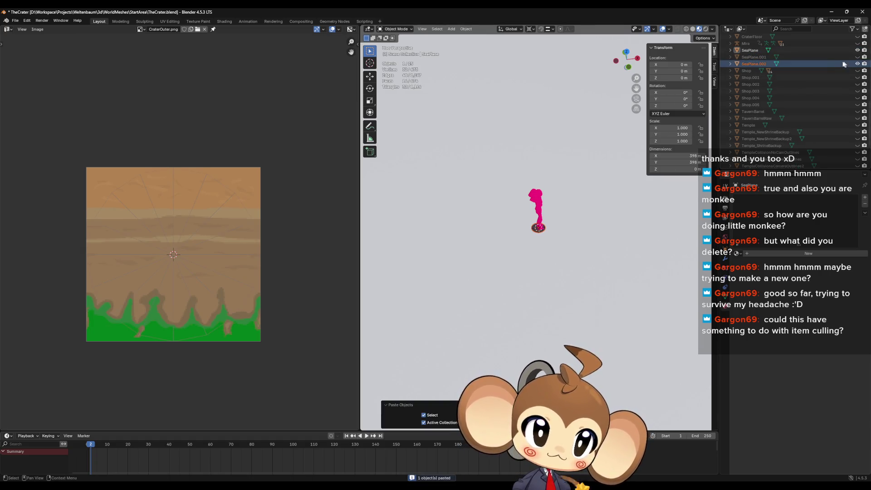
click(839, 65)
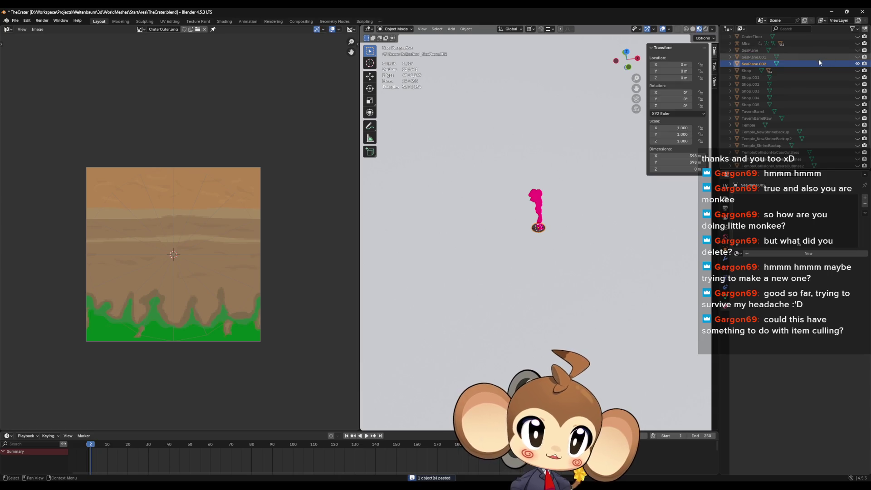
key(Tab)
- Add a centred edge loop to the SeaPlane.002 disc with Ctrl+R, redoing a misplaced cut
scroll(542, 244, up, 7)
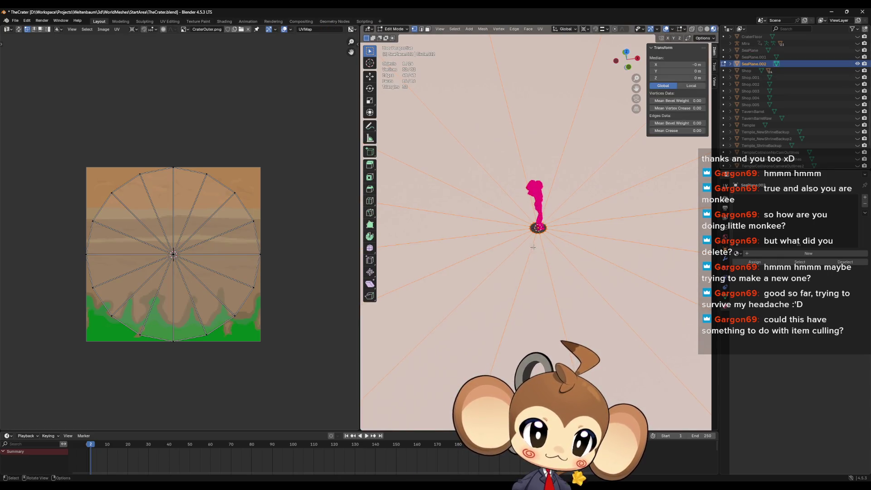
scroll(558, 237, down, 5)
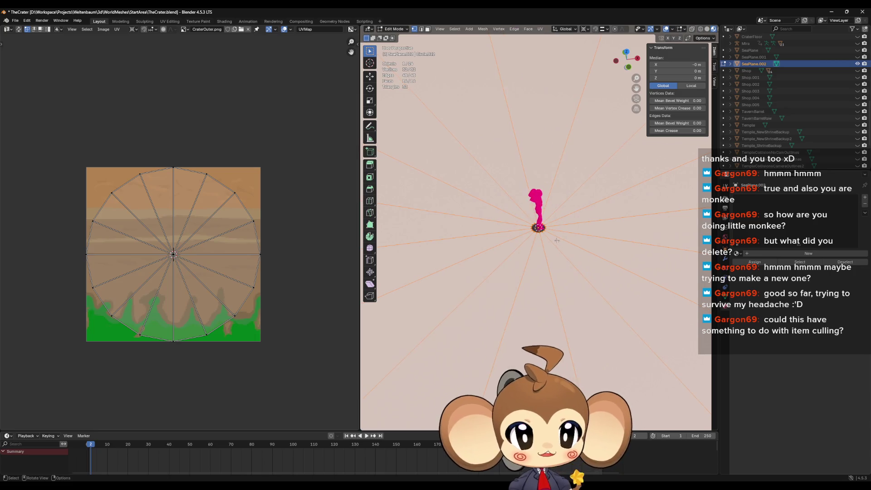
scroll(507, 243, up, 12)
scroll(612, 291, down, 3)
scroll(590, 295, up, 3)
key(ctrl+r)
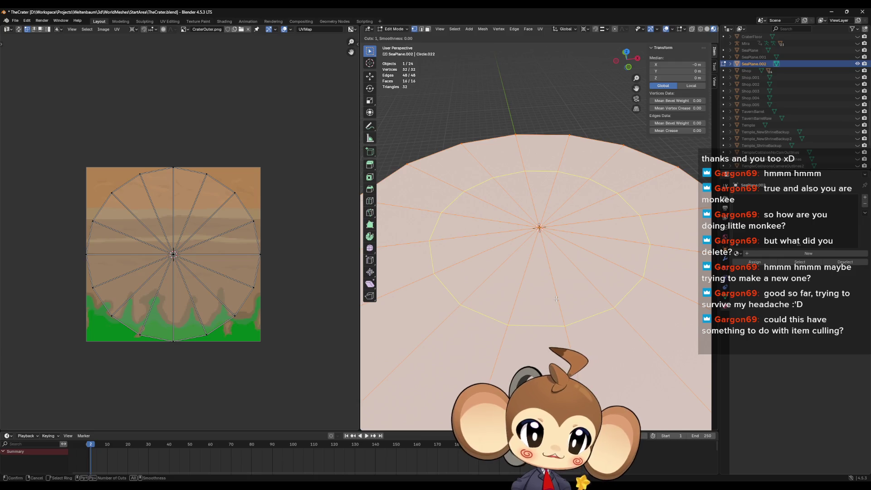
click(556, 298)
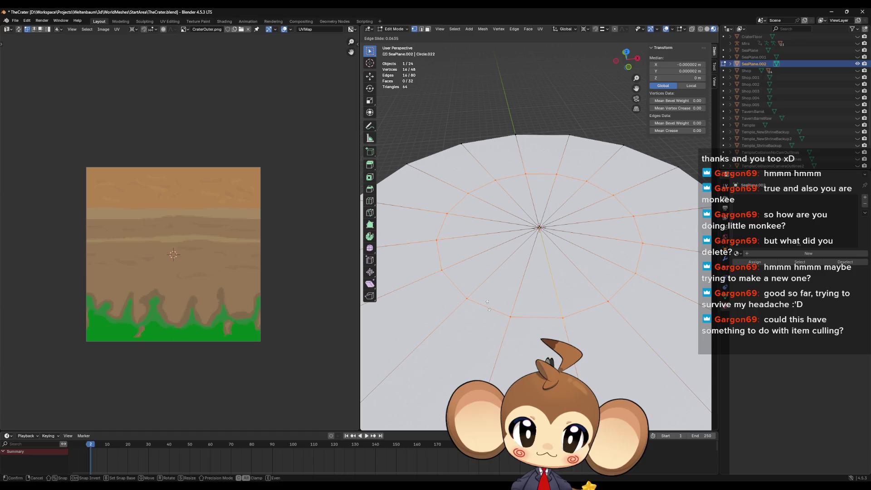
click(494, 304)
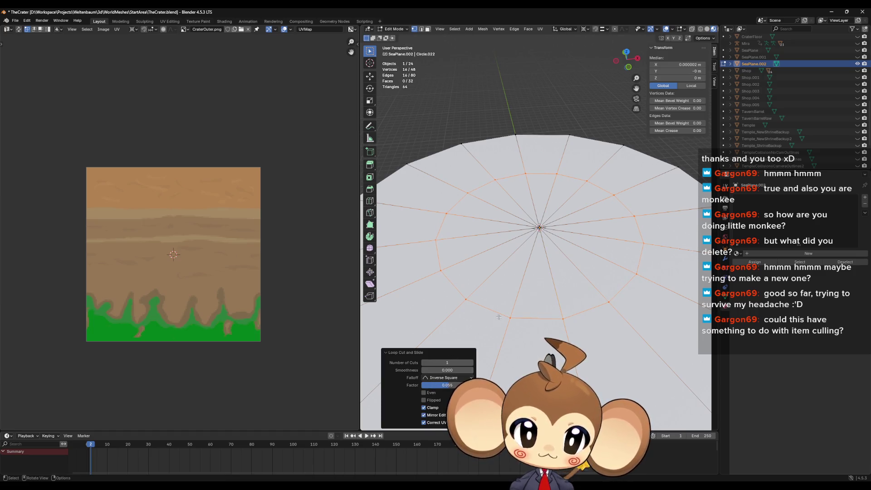
key(ctrl+z)
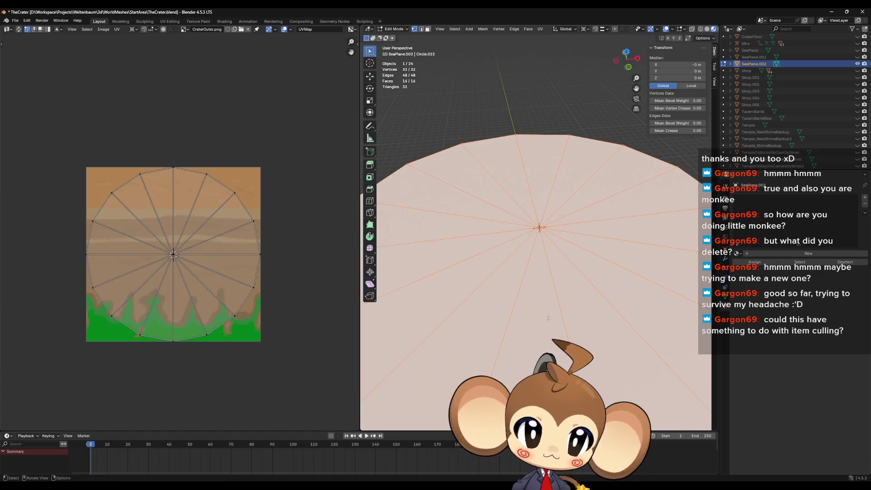
key(ctrl+r)
click(550, 317)
right_click(545, 320)
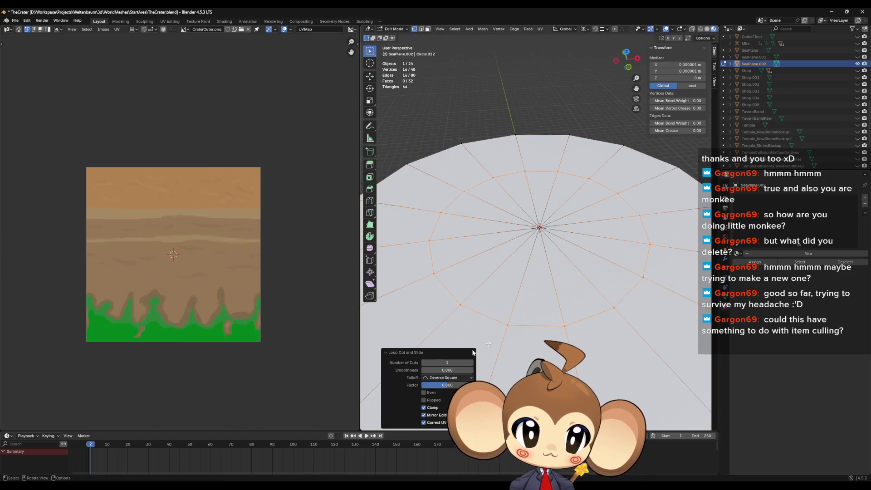
- Set the loop cut's Number of Cuts to 19, giving 336 vertices and 320 faces
double_click(425, 363)
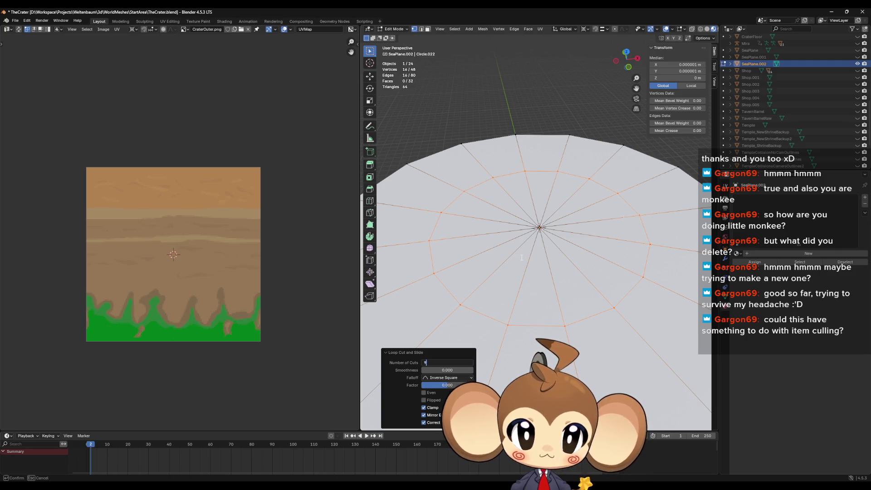
key(Return)
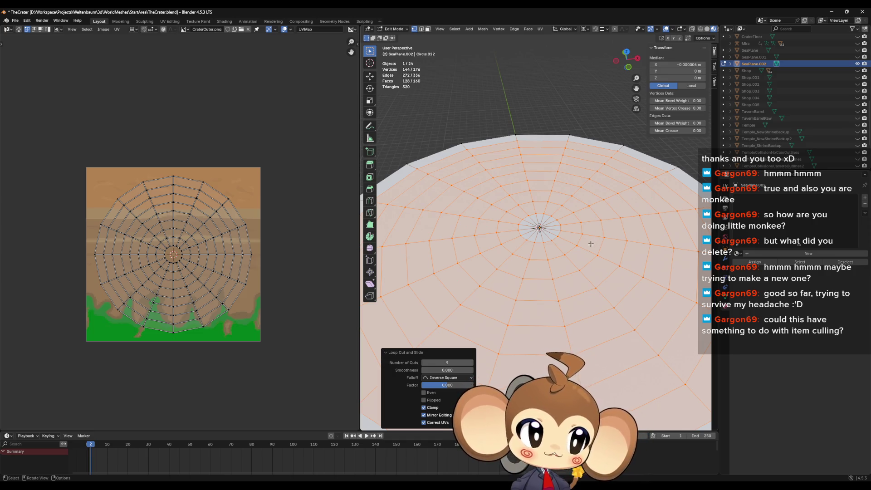
scroll(647, 269, up, 10)
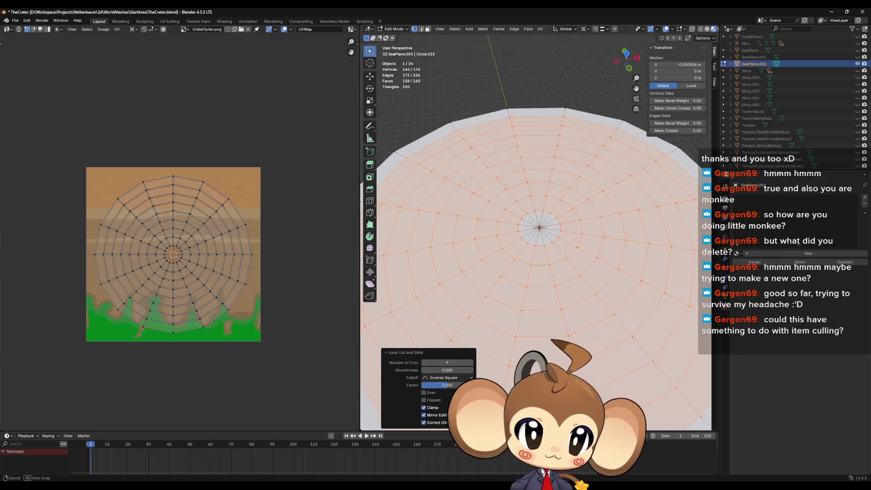
scroll(559, 272, down, 4)
scroll(498, 308, down, 5)
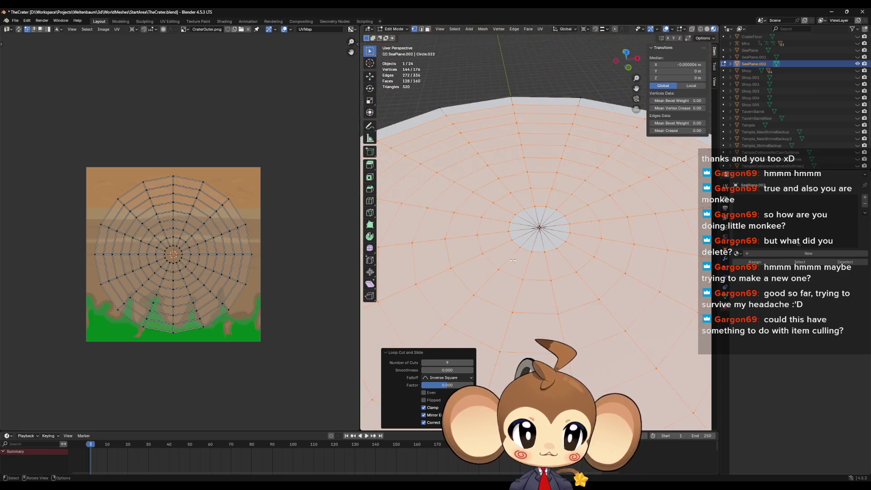
click(456, 361)
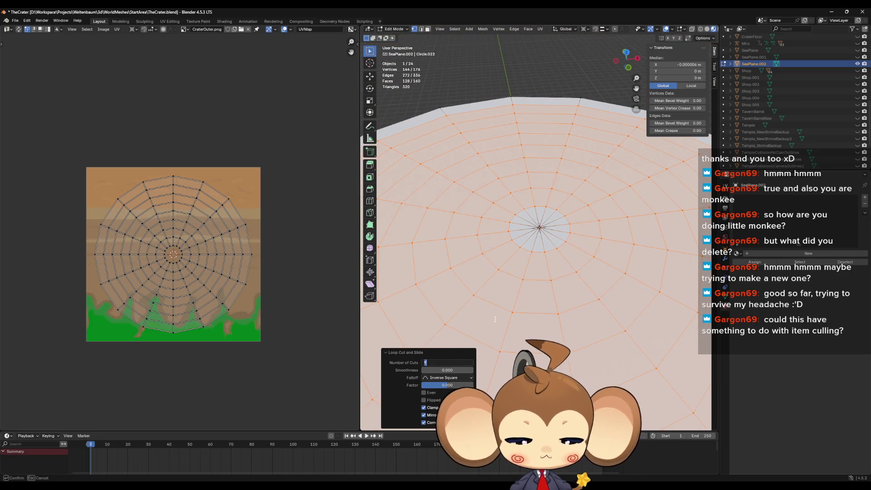
key(Return)
mouse_move(520, 221)
mouse_down()
mouse_move(568, 243)
mouse_move(583, 196)
mouse_move(583, 251)
mouse_move(586, 213)
mouse_move(587, 227)
mouse_move(540, 252)
mouse_up()
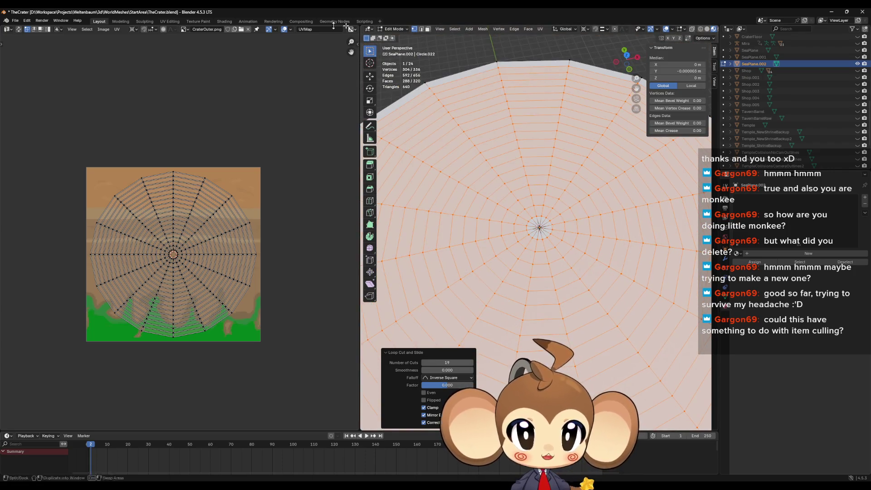
click(15, 21)
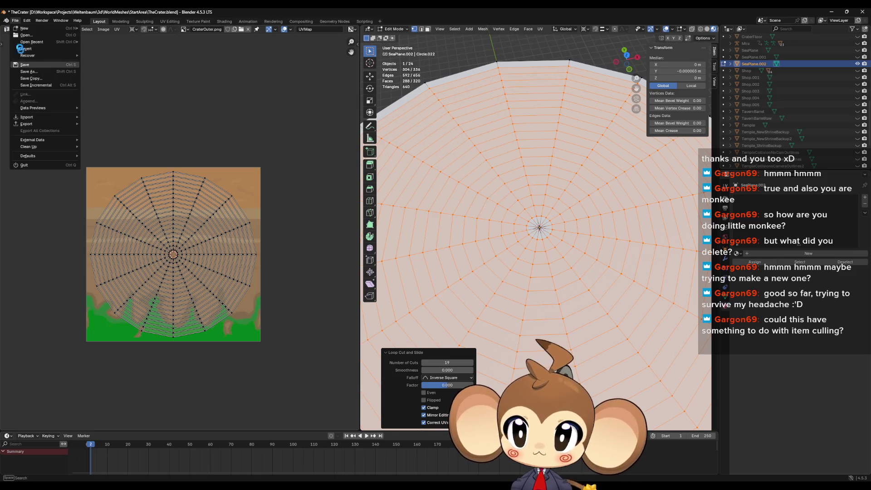
- Save TheCrater.blend, then export SeaPlane.002 via File > Export > FBX as SeaPlane4.fbx
click(25, 64)
key(Tab)
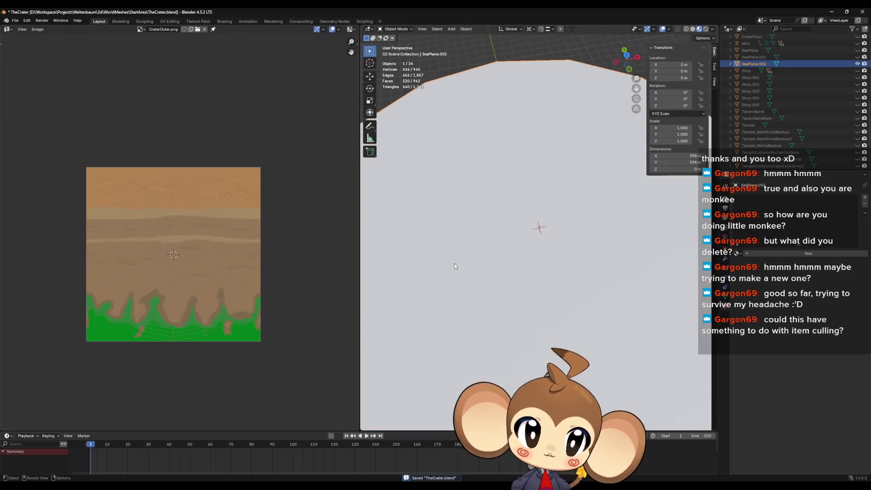
click(15, 20)
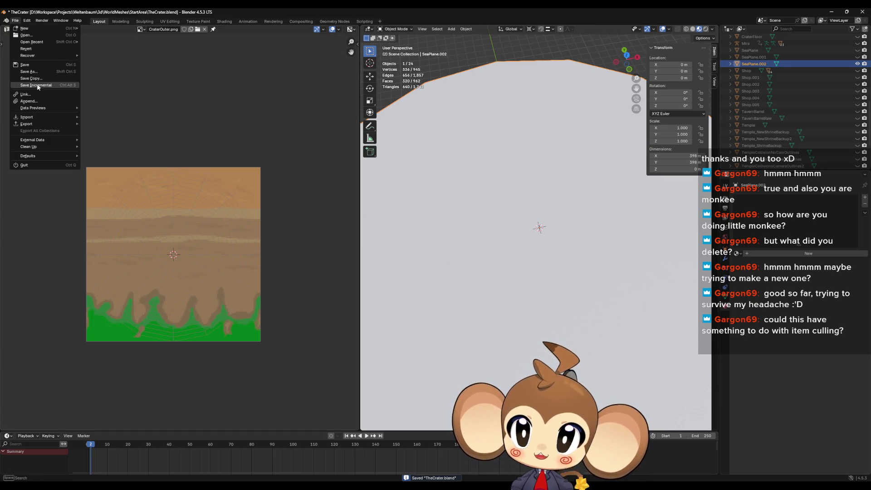
mouse_move(37, 123)
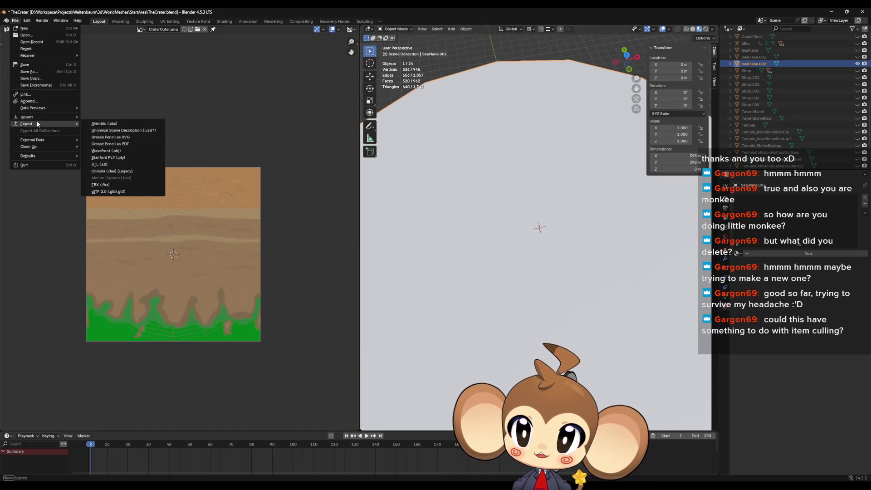
click(109, 185)
click(361, 216)
click(371, 357)
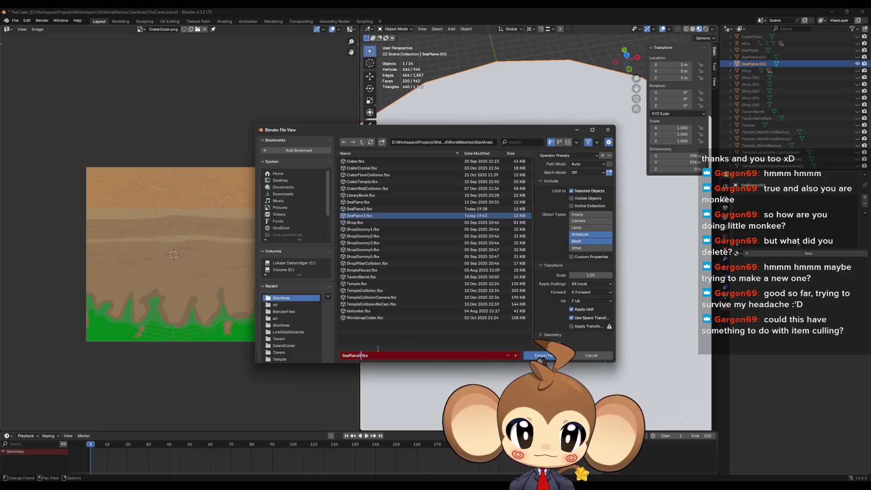
key(Return)
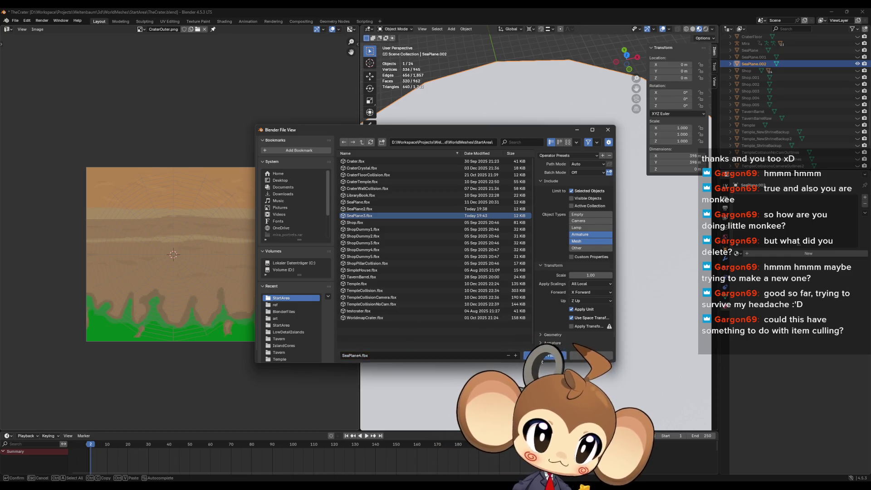
click(832, 13)
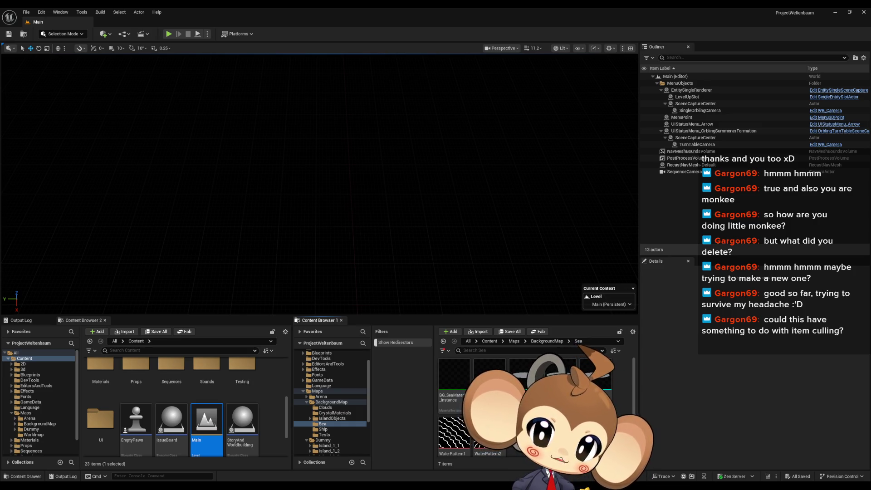
- Confirm the SeaPlane4 FBX import, then browse Content Browser 2 to Maps > BackgroundMap
click(516, 354)
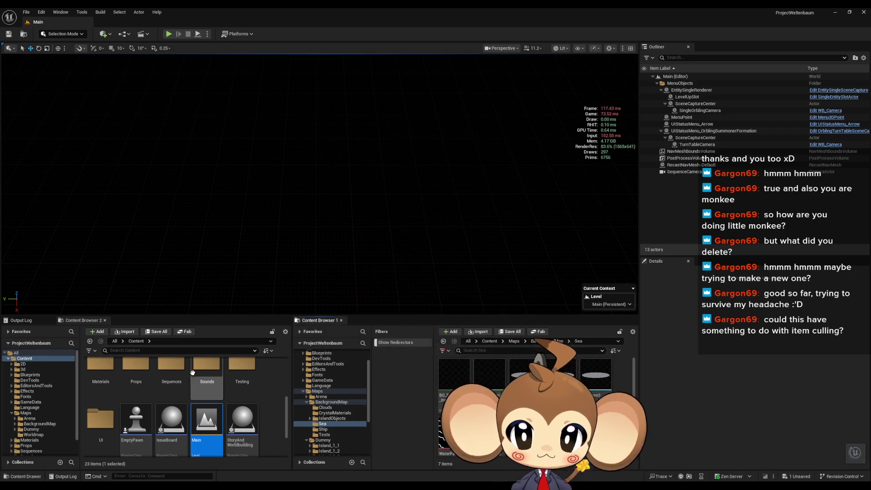
scroll(205, 399, up, 2)
click(242, 379)
double_click(242, 379)
double_click(172, 379)
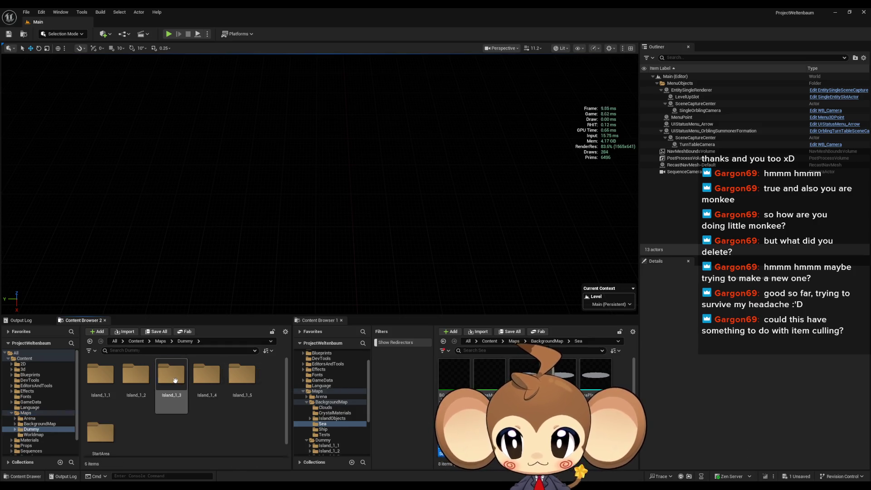
click(161, 341)
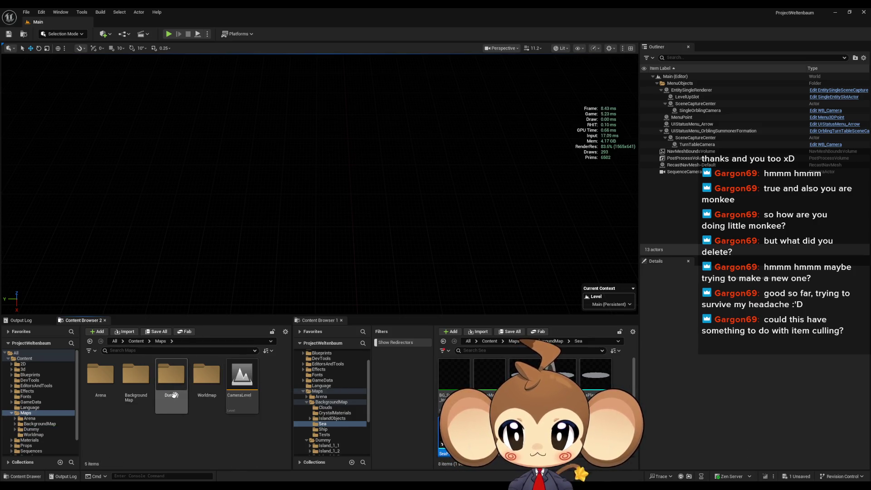
click(172, 377)
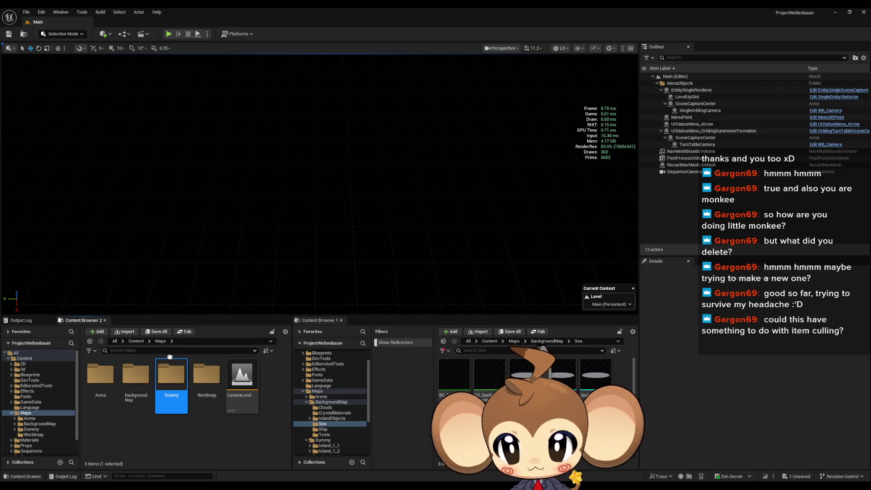
double_click(135, 377)
scroll(161, 392, down, 1)
- Load the BackgroundMap level, saving the new SeaPlane4 asset first, and open SeaPlane4's mesh editor
double_click(206, 383)
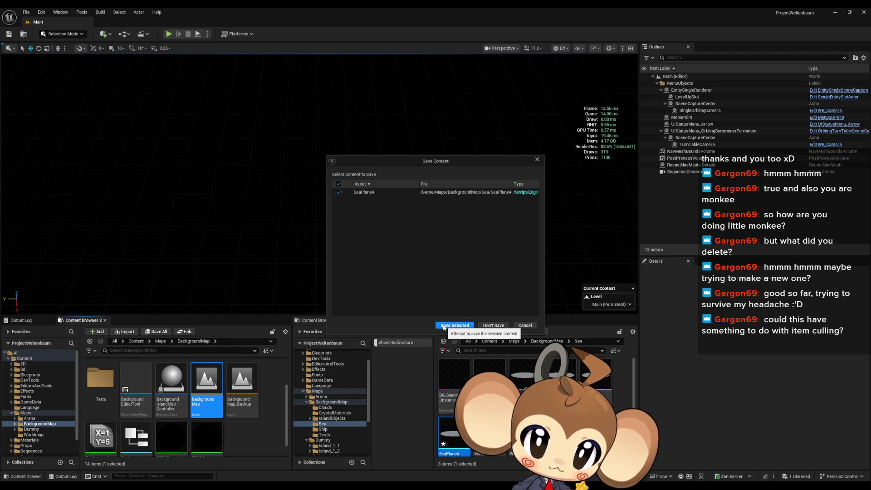
click(443, 326)
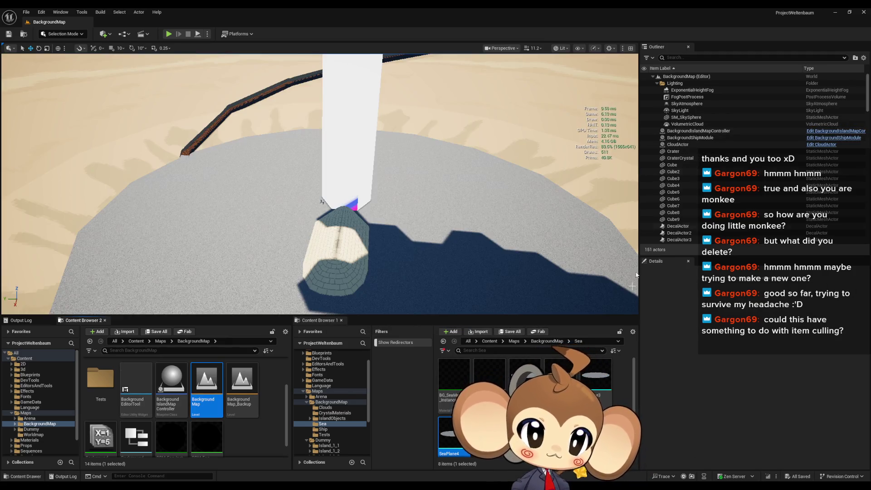
double_click(454, 429)
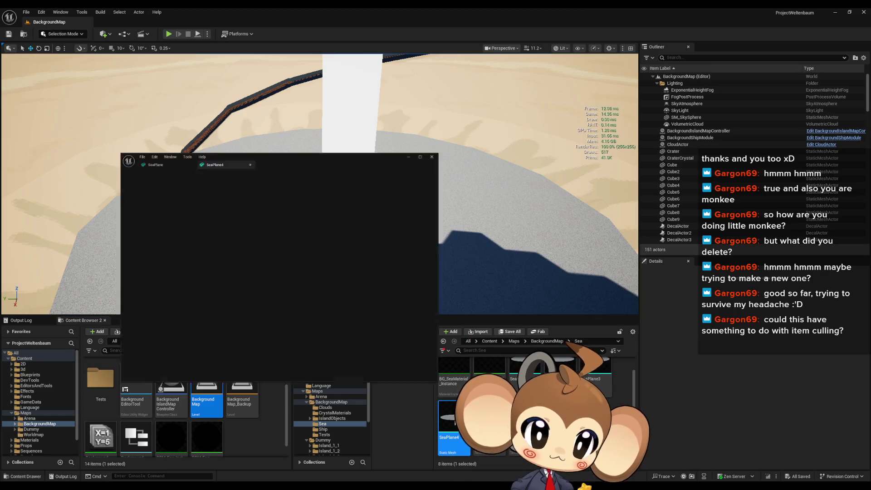
- Change SeaPlane4's collision preset from BlockAll to NoCollision
scroll(452, 193, down, 2)
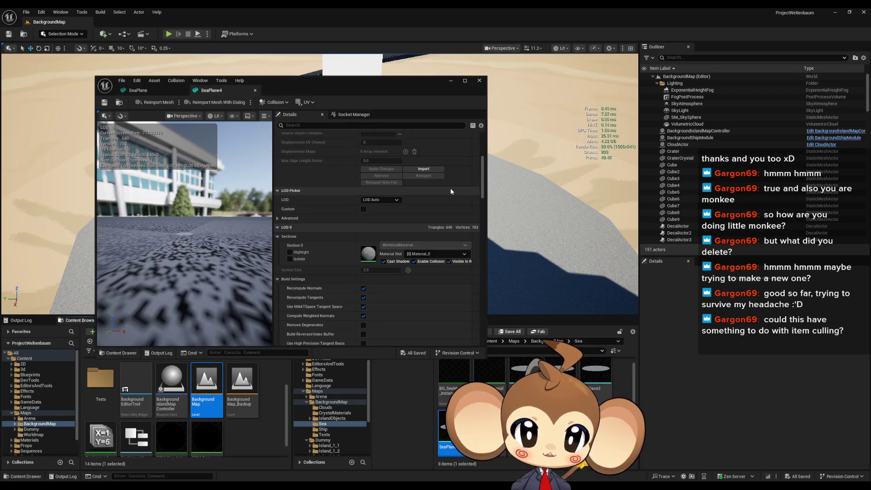
scroll(452, 193, down, 5)
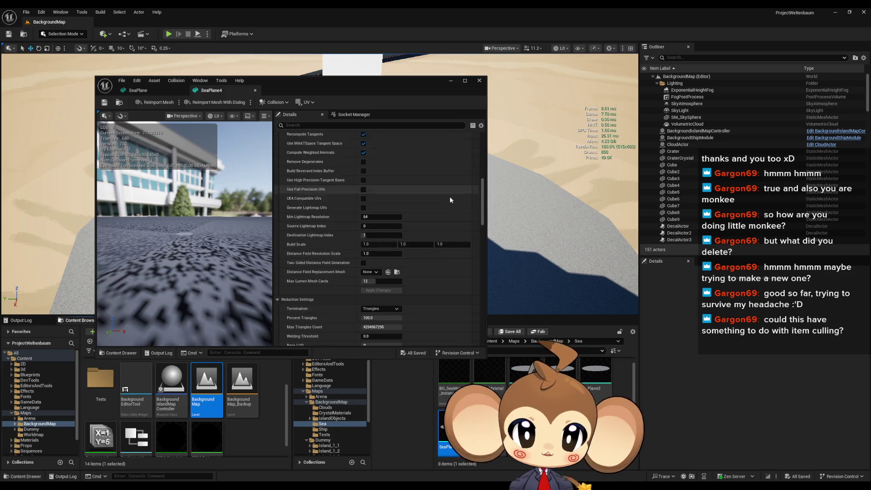
scroll(450, 202, down, 5)
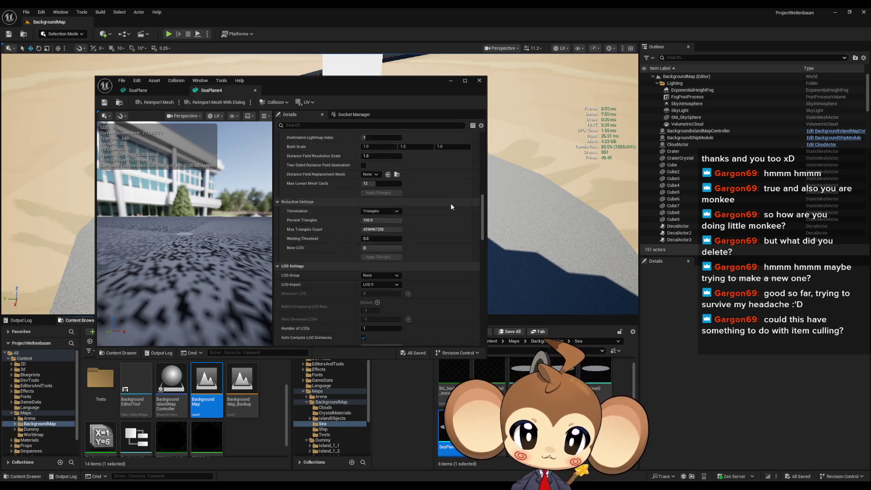
drag(480, 209, 470, 245)
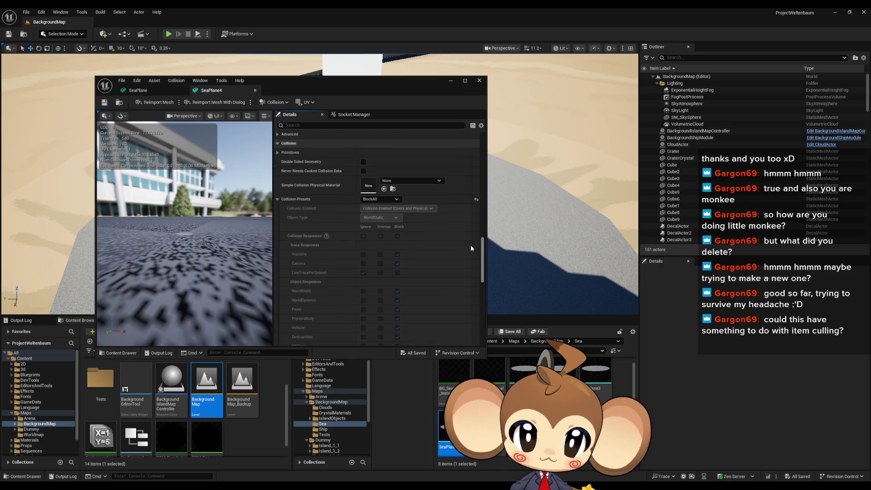
click(380, 199)
click(373, 213)
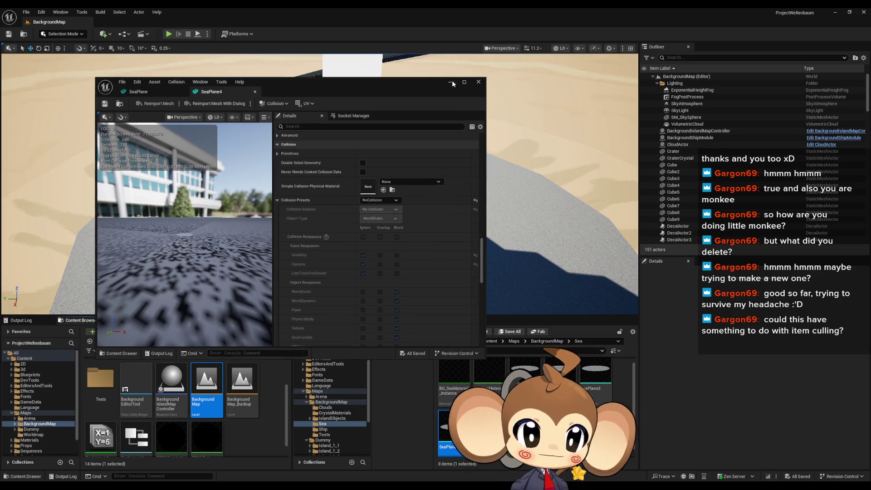
click(452, 81)
- Switch the original SeaPlane mesh's Collision Presets to NoCollision, save the mesh, and close the Static Mesh Editor
double_click(526, 377)
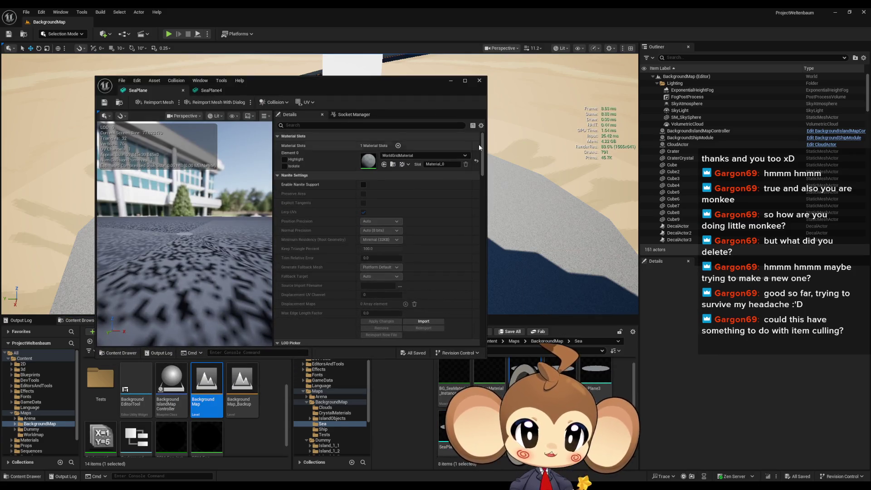
scroll(473, 243, down, 10)
scroll(473, 240, down, 5)
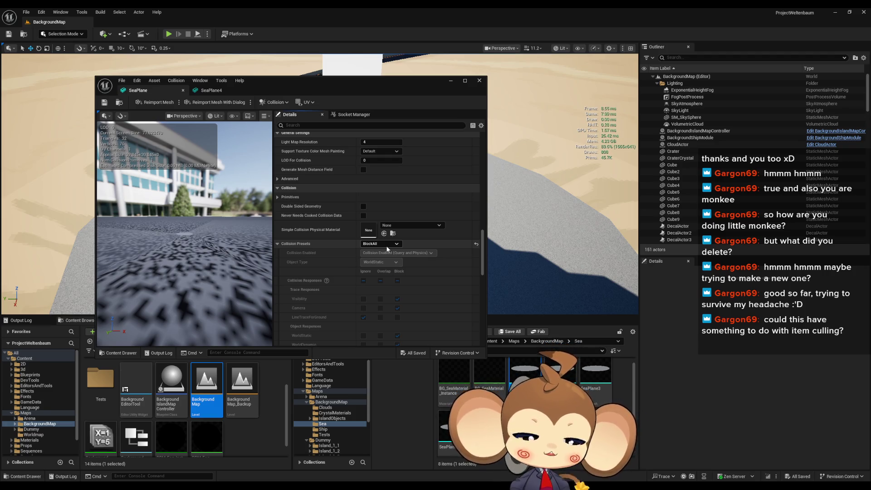
click(386, 246)
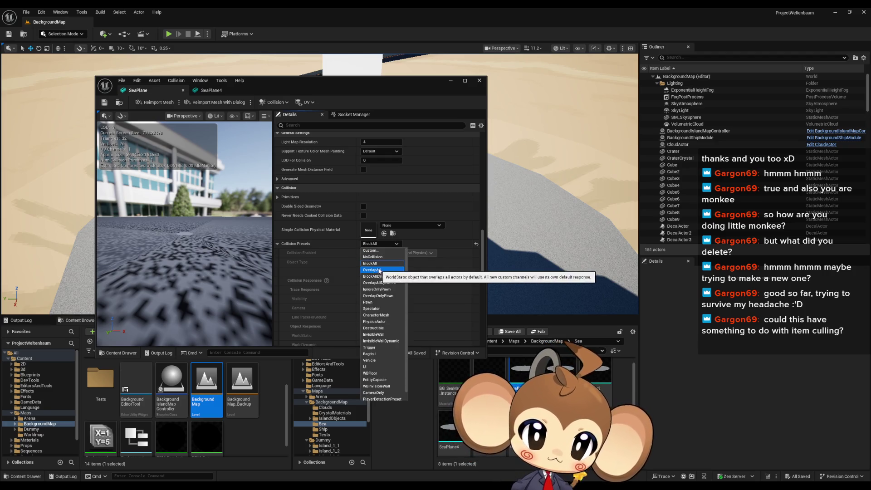
click(377, 256)
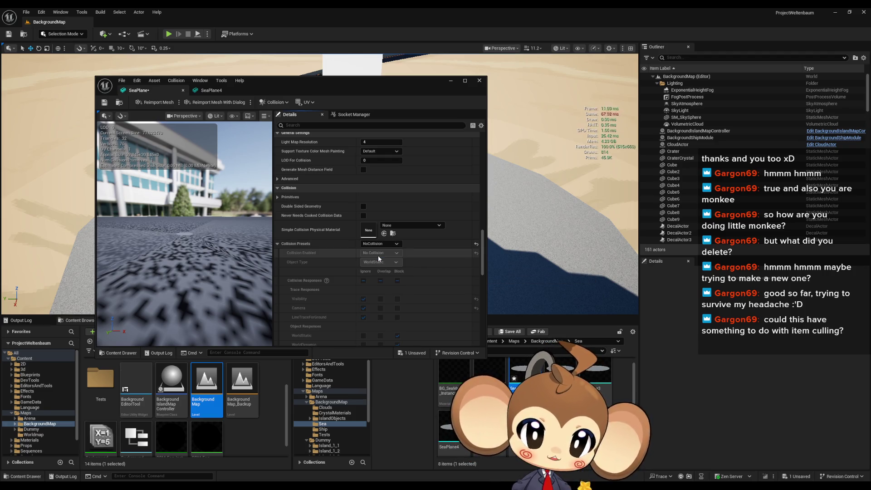
click(104, 103)
click(480, 81)
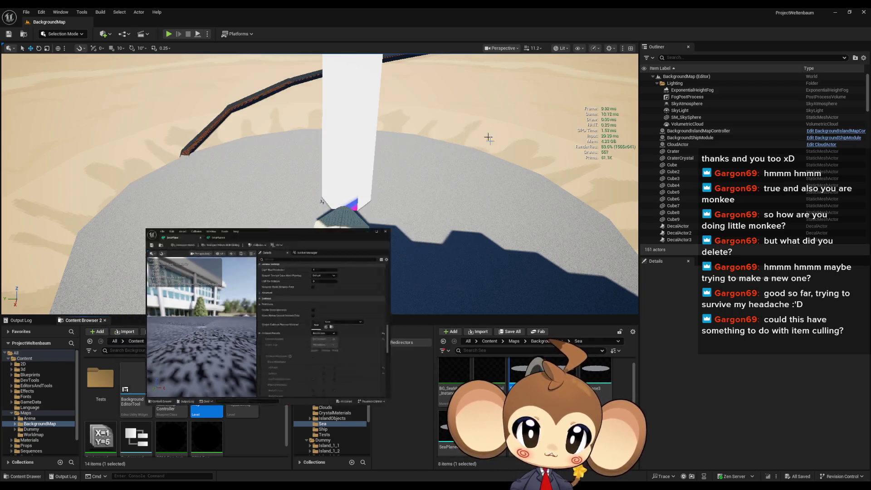
- Delete the SeaPlane3 actor from the BackgroundMap level
click(321, 201)
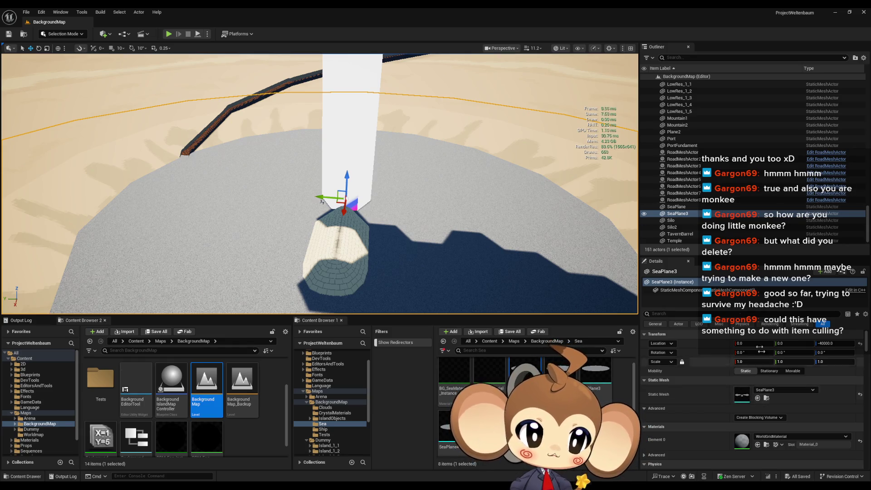
click(680, 213)
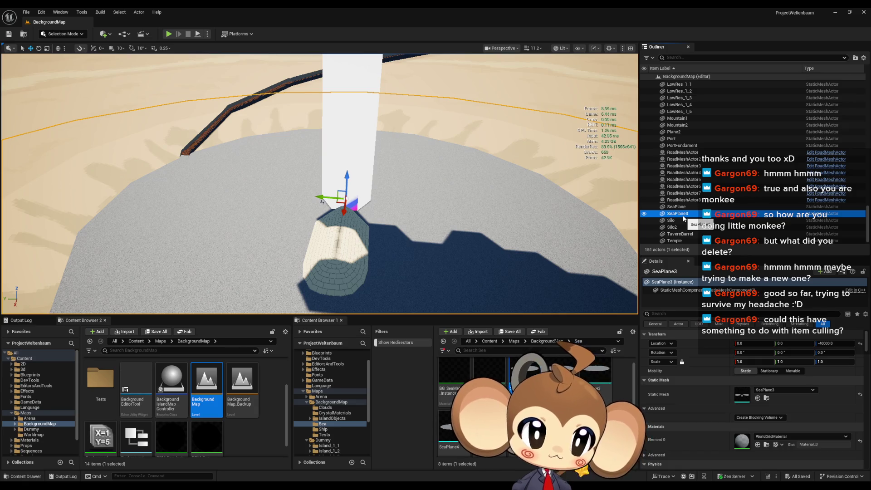
key(Delete)
- Select the SeaPlane actor and bring it into view in the viewport
click(679, 206)
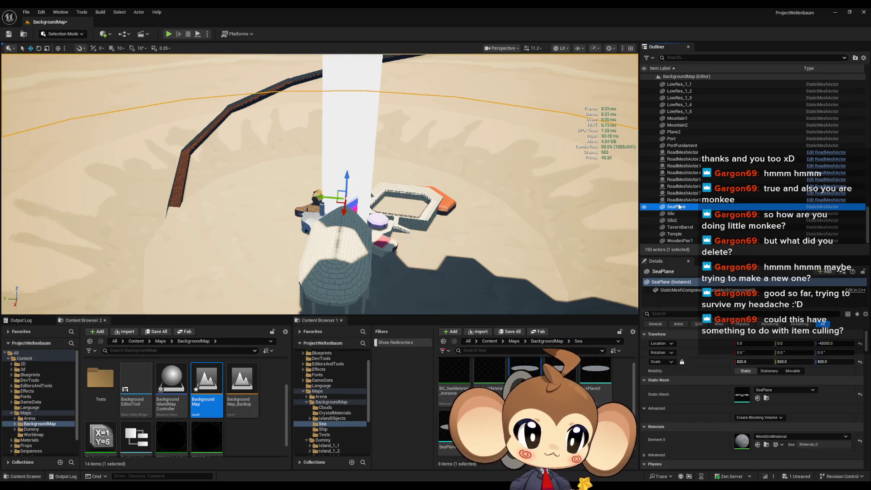
drag(513, 182, 513, 183)
scroll(740, 410, down, 10)
scroll(766, 408, down, 10)
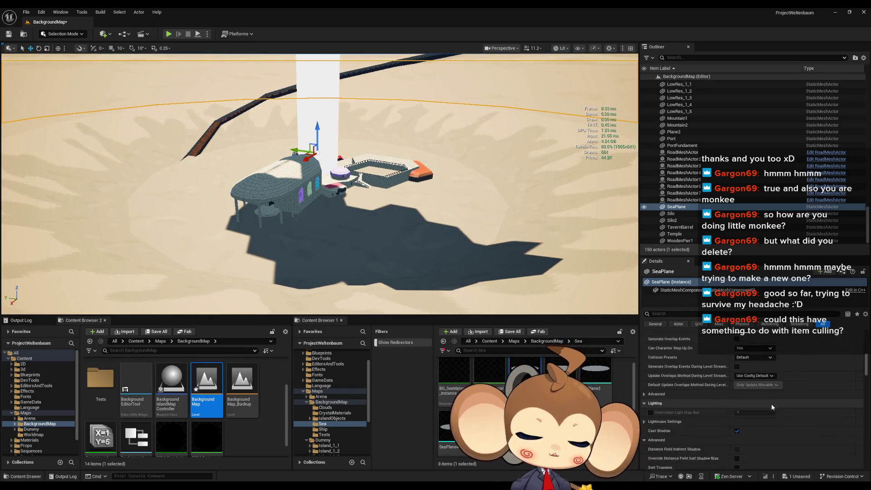
scroll(768, 387, down, 6)
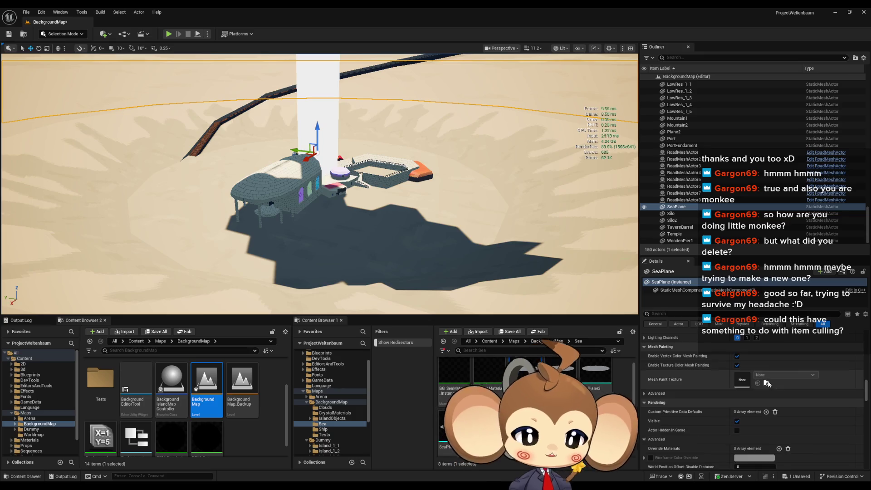
scroll(768, 383, down, 8)
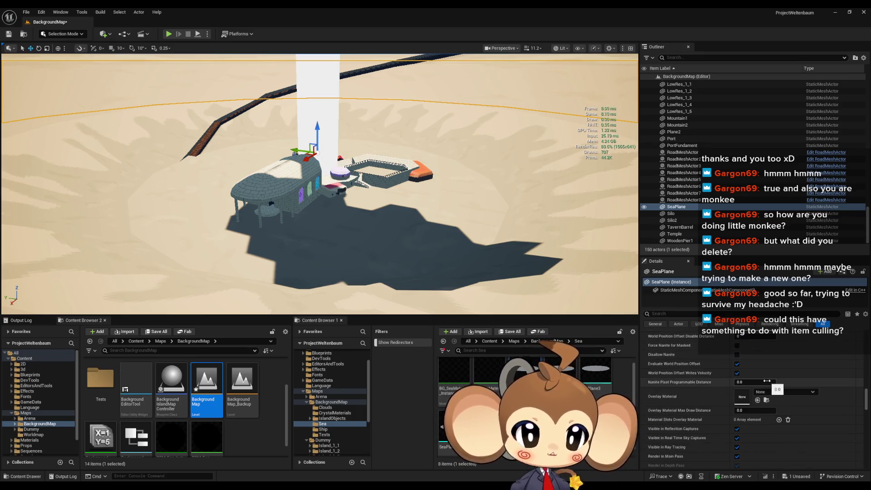
scroll(767, 380, down, 10)
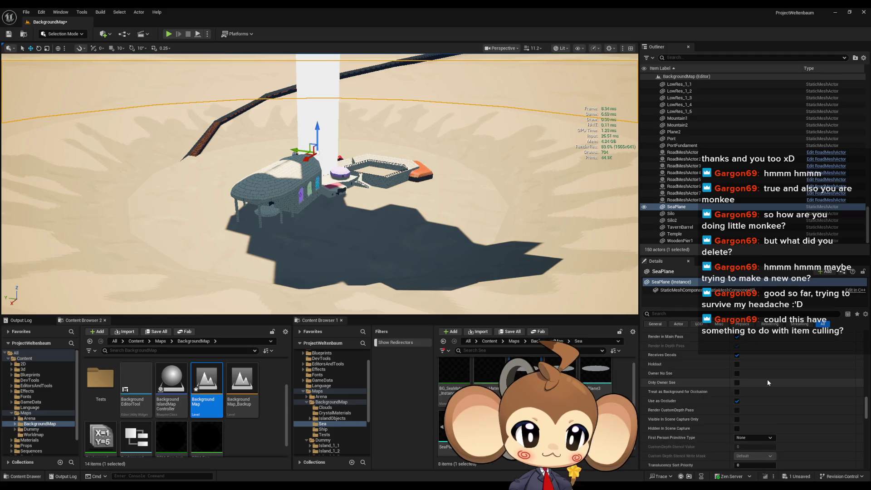
drag(866, 419, 858, 388)
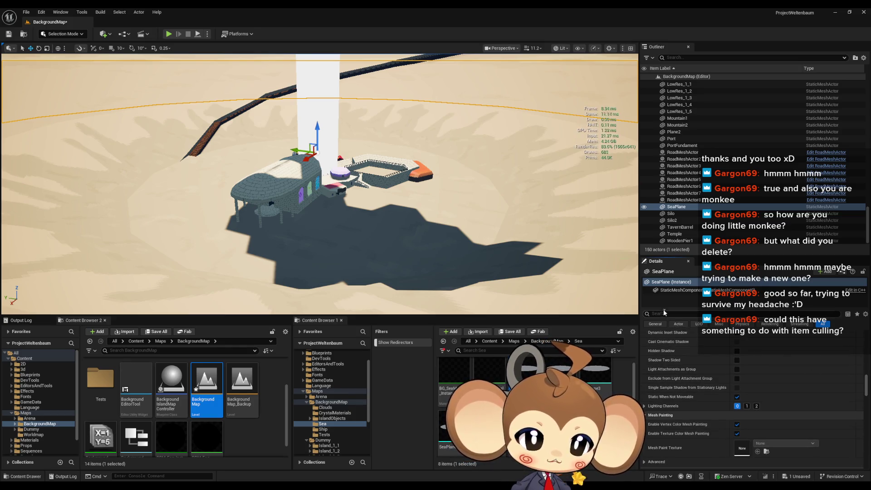
- Set the SeaPlane's StaticMeshComponent collision preset to NoCollision and save the level
click(679, 290)
mouse_move(866, 344)
mouse_down()
mouse_move(865, 367)
mouse_move(864, 358)
mouse_up()
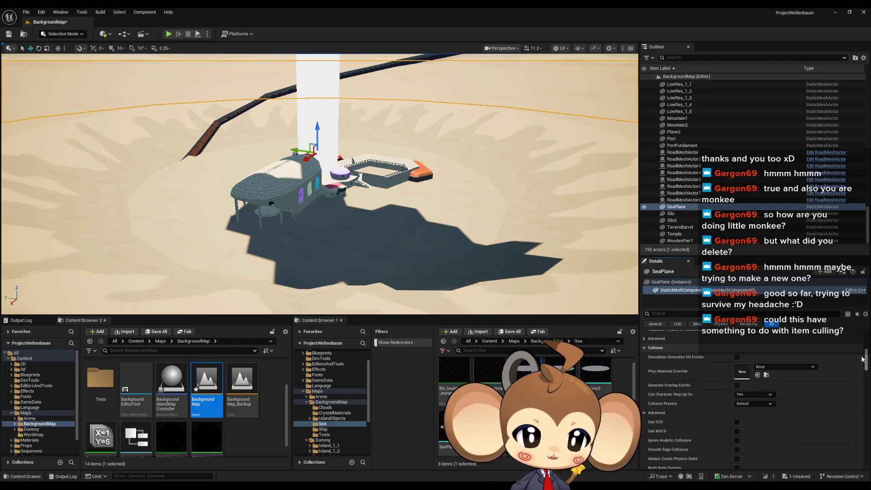
click(751, 404)
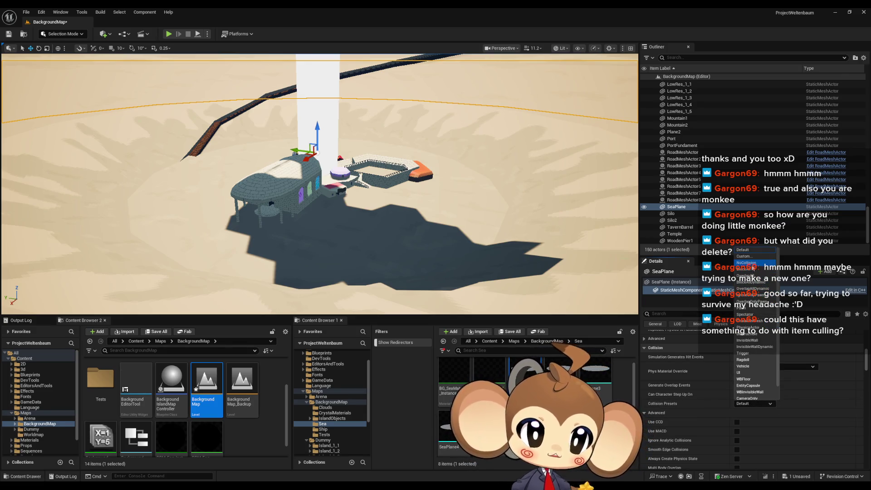
click(746, 263)
click(9, 34)
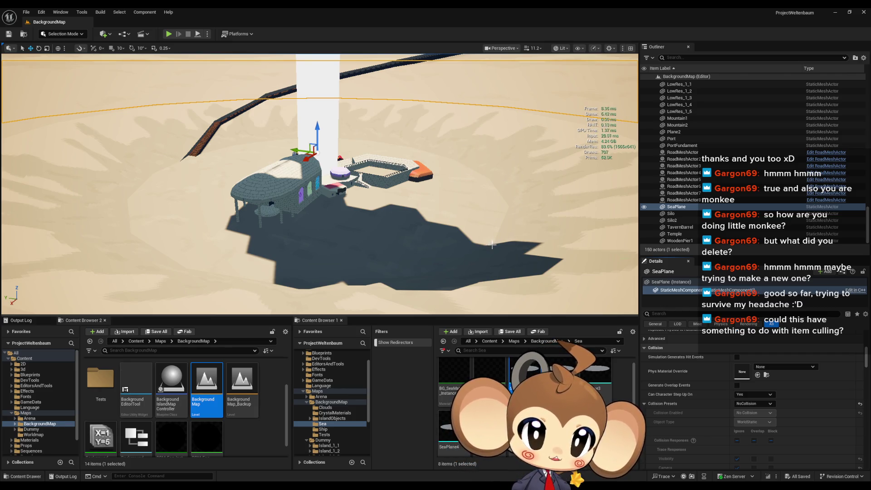
drag(482, 249, 400, 230)
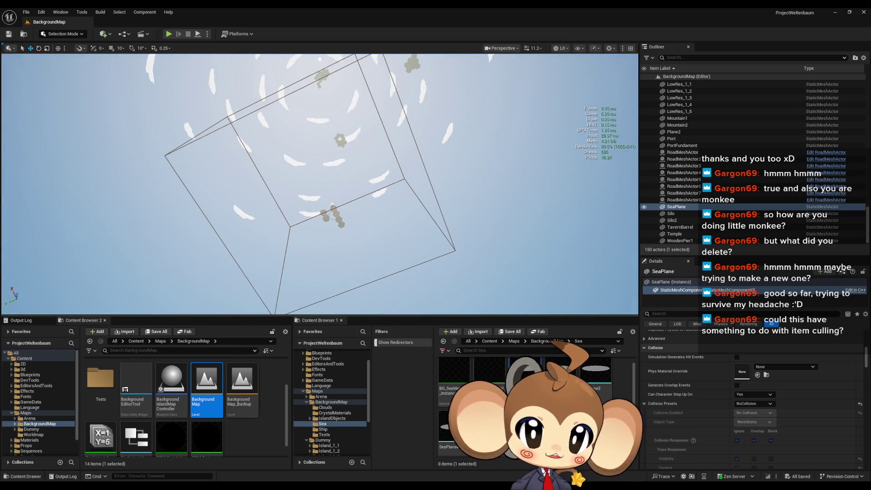
drag(345, 98, 349, 124)
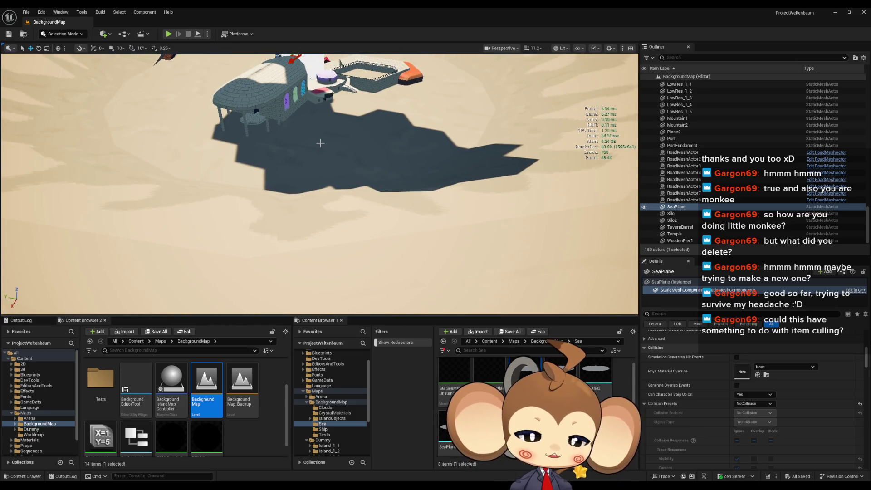
scroll(344, 155, down, 3)
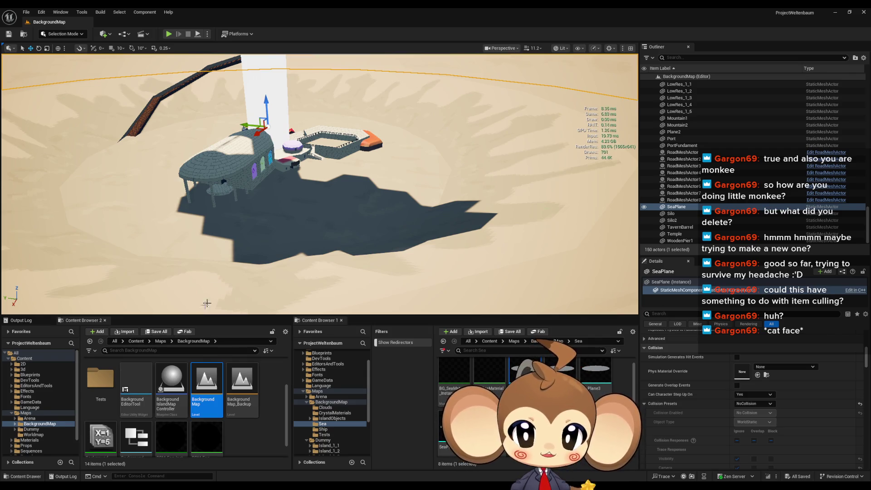
click(136, 341)
- Open the Main level from Content, play-test it in the editor, then stop the session
scroll(232, 363, down, 3)
double_click(209, 395)
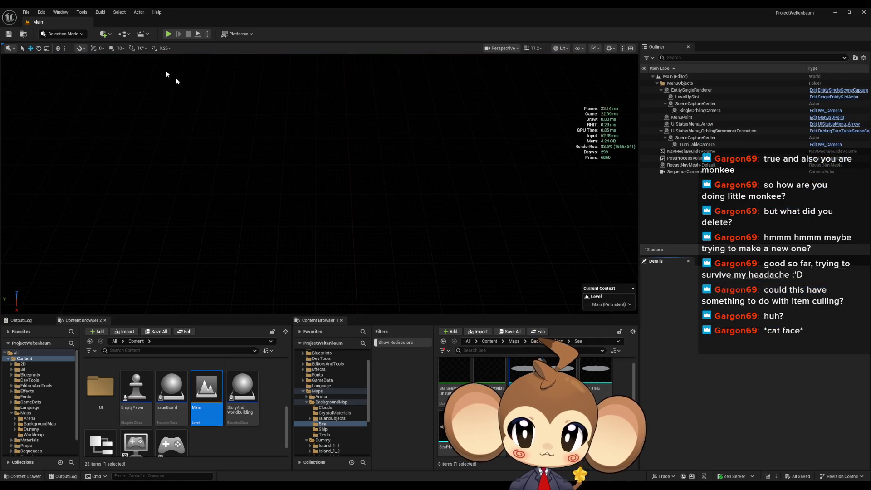
click(169, 34)
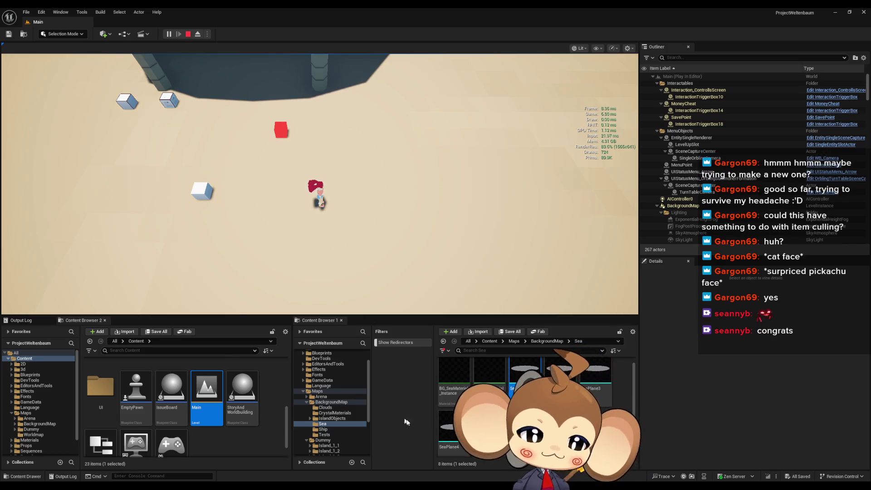
click(188, 34)
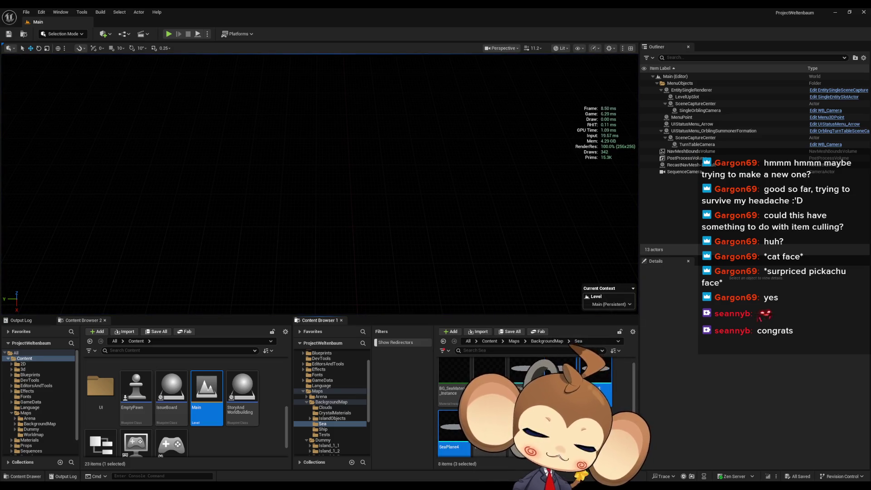
- Open SeaPlane, SeaPlane2 and SeaPlane3 in the mesh editor to compare them
mouse_move(568, 389)
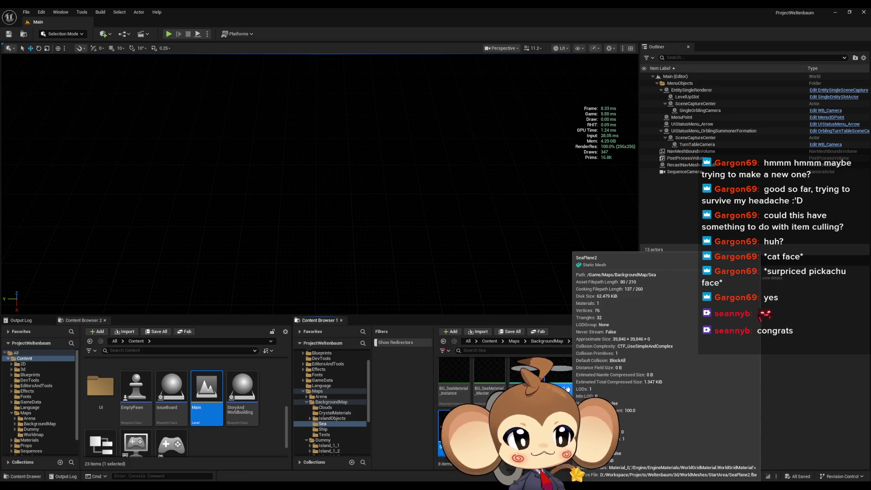
double_click(568, 389)
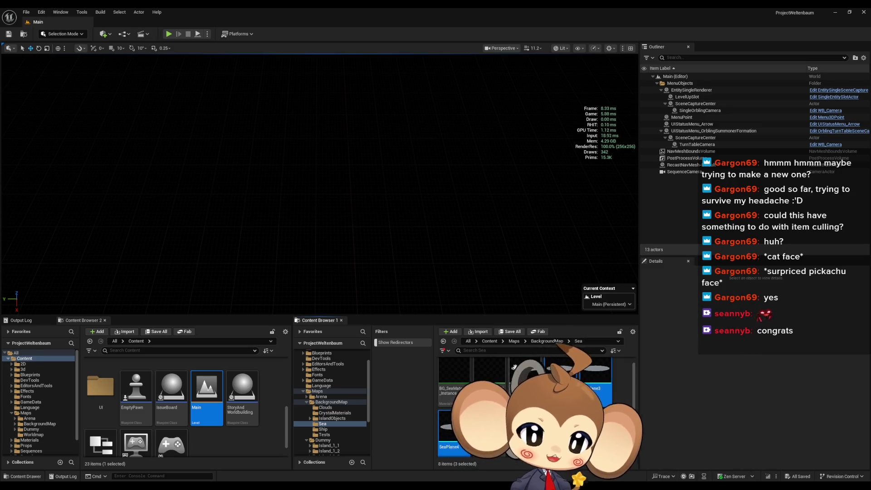
drag(212, 200, 210, 263)
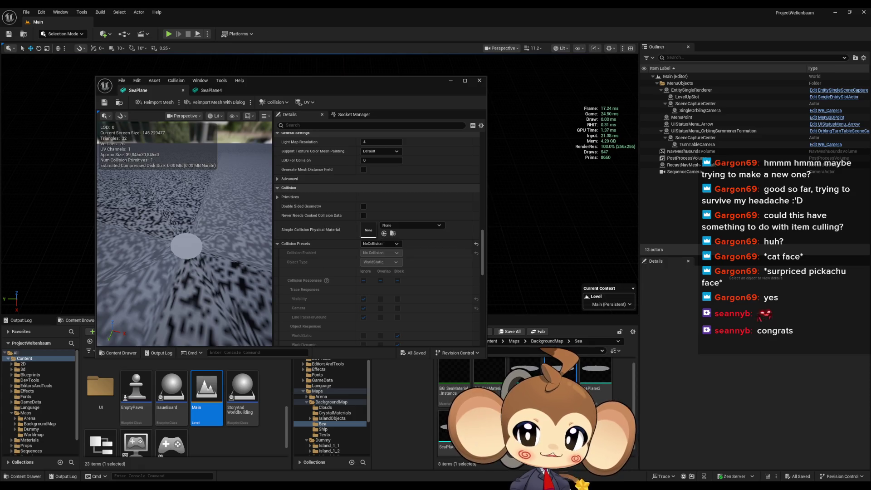
double_click(595, 377)
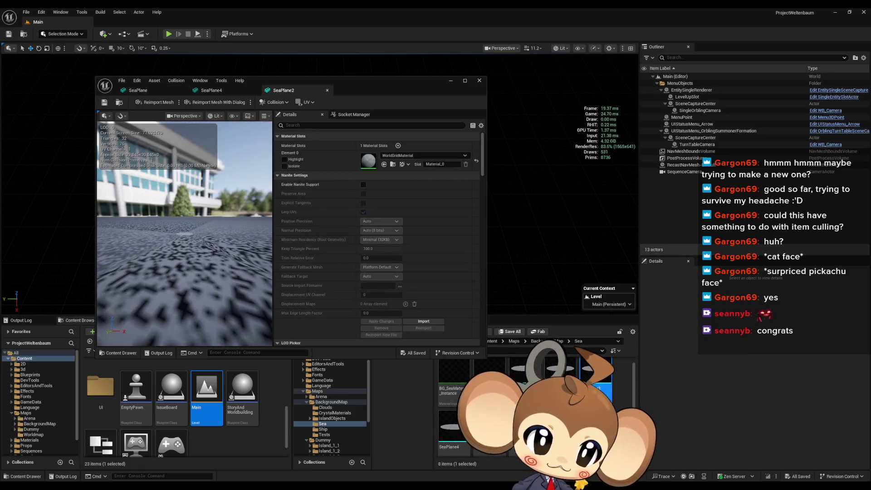
double_click(596, 375)
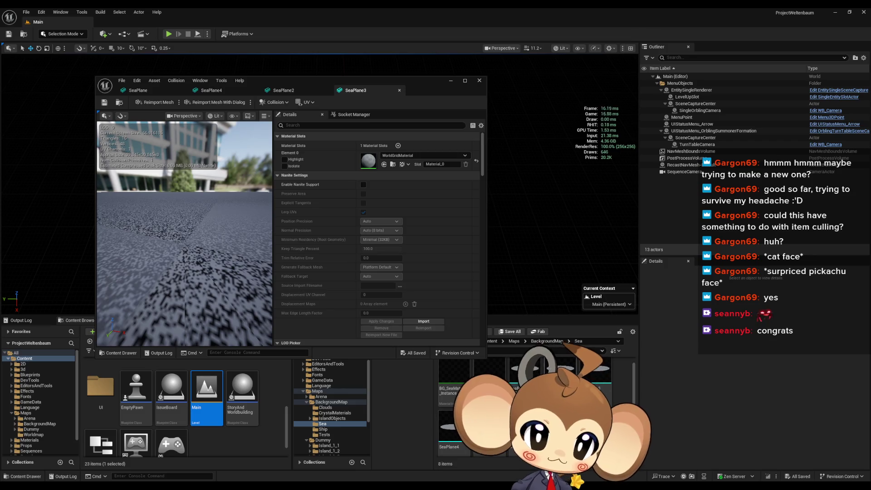
- Force-delete the duplicate SeaPlane2, SeaPlane3 and SeaPlane4 meshes and close the mesh editor
right_click(558, 386)
click(586, 284)
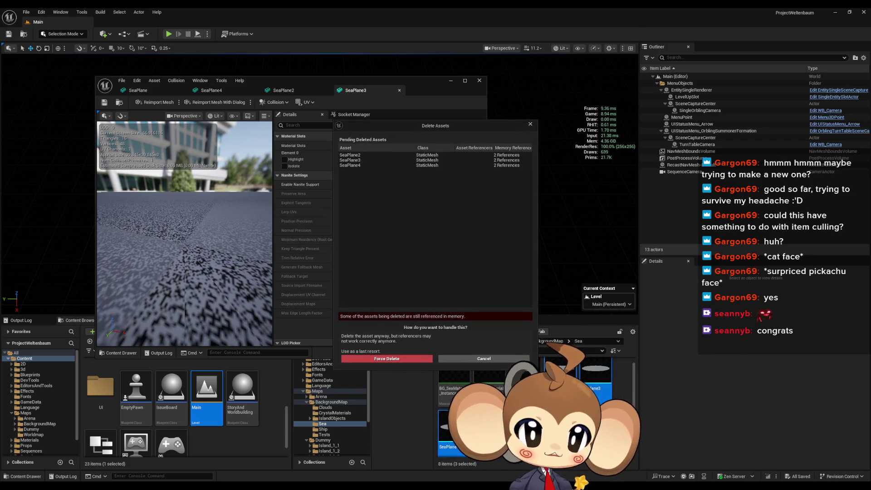
click(391, 358)
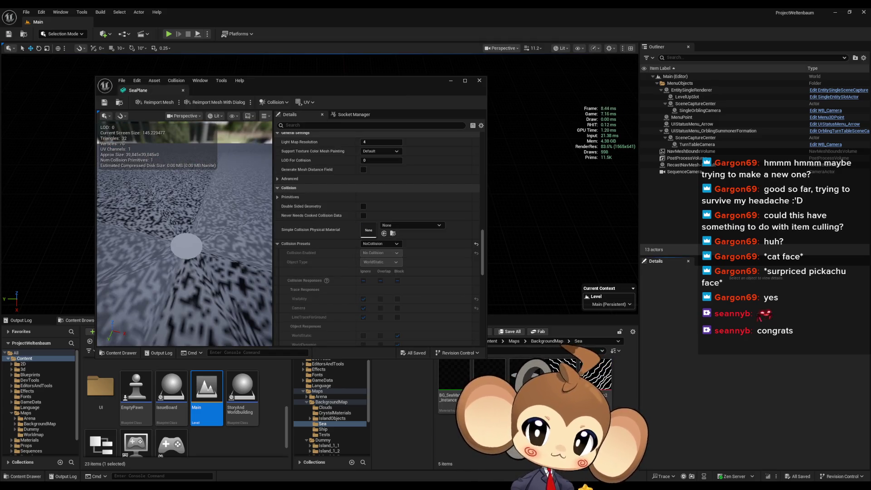
click(450, 81)
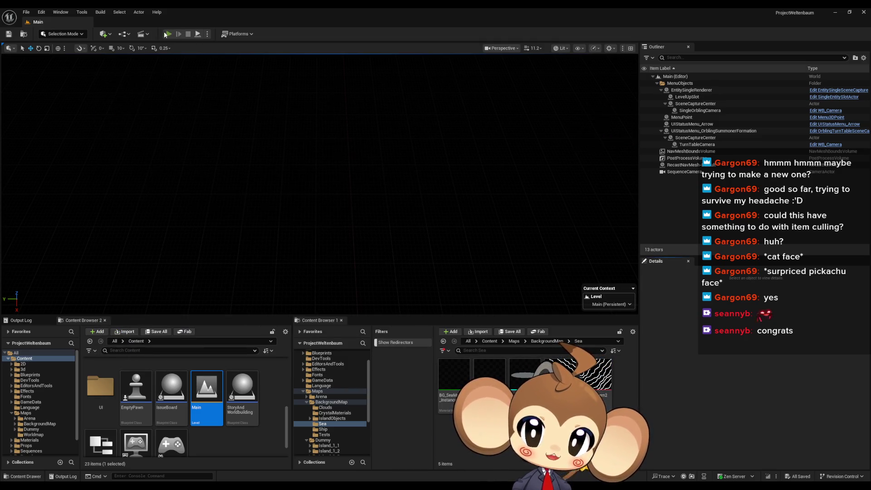
click(167, 34)
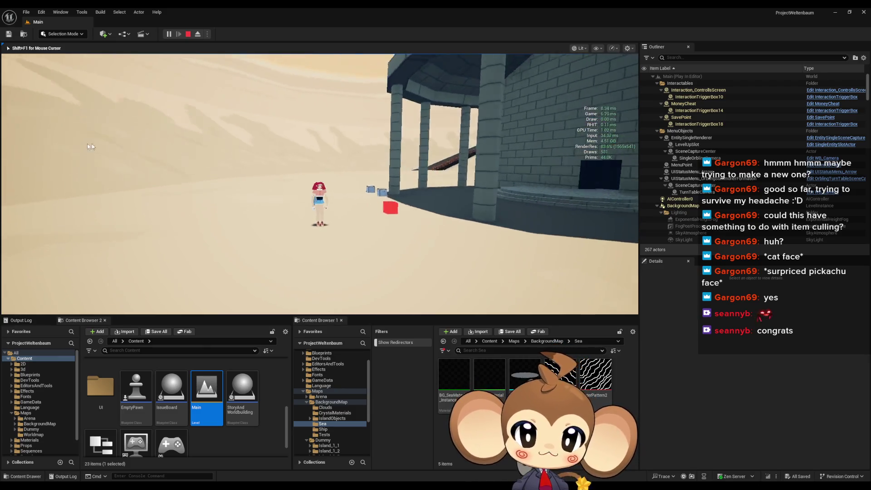
click(242, 199)
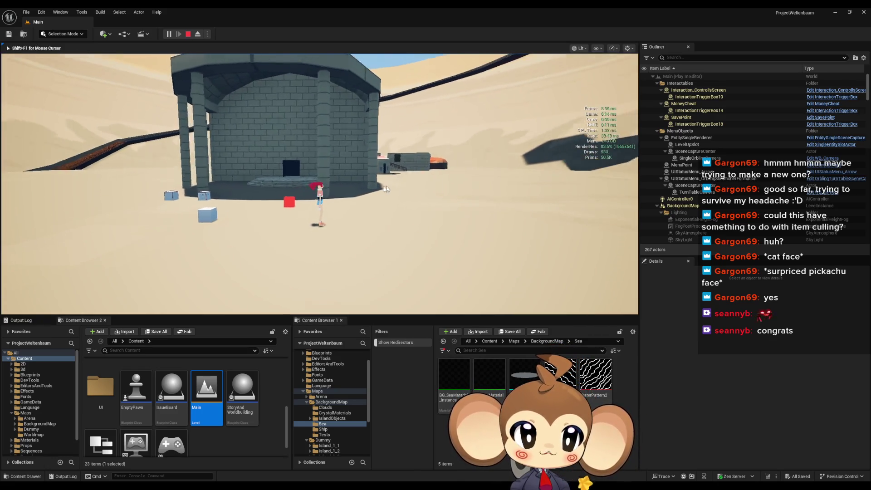
click(414, 186)
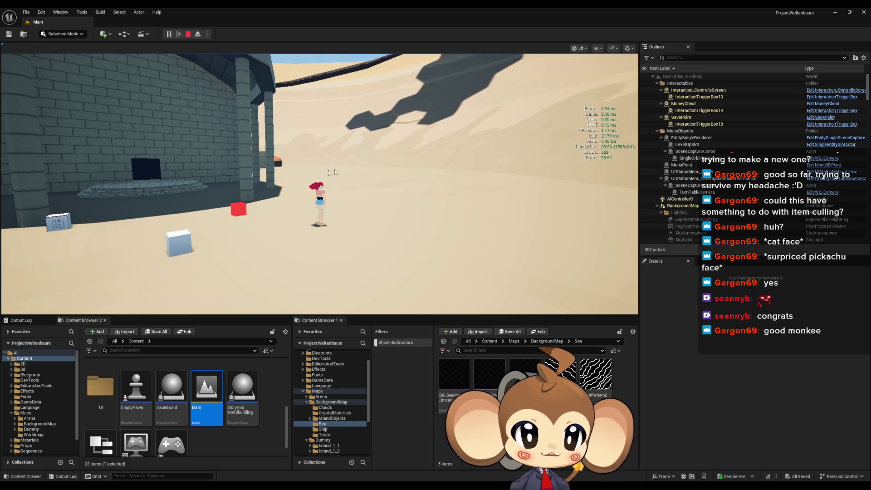
click(71, 204)
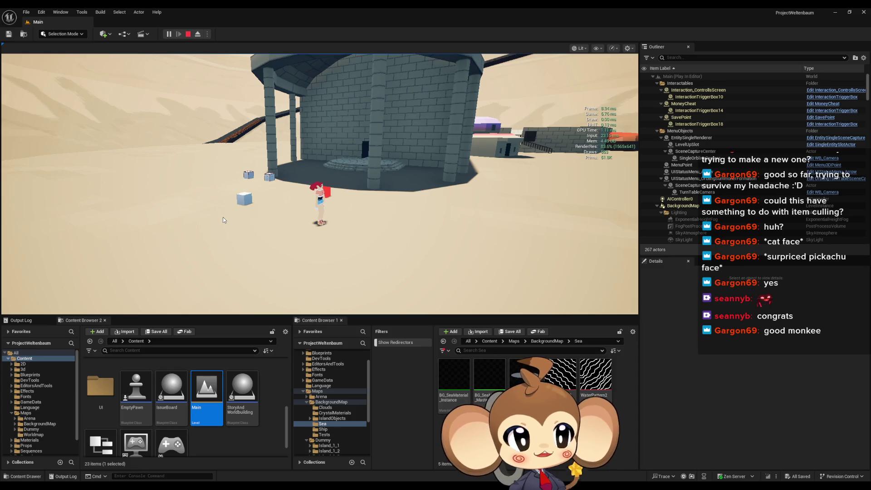
key(w)
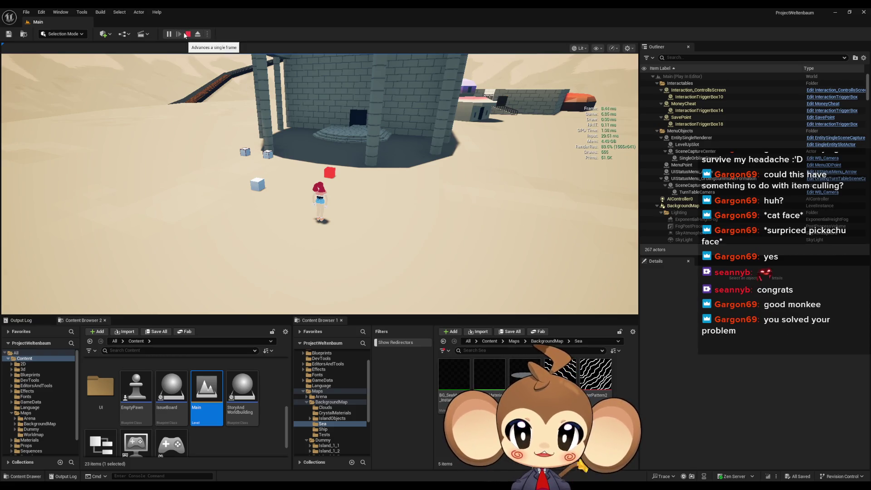
click(188, 35)
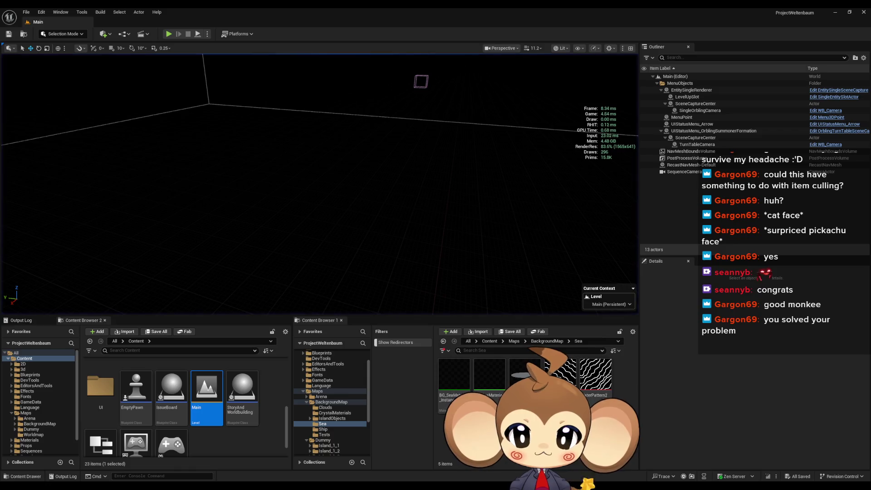
key(alt+Tab)
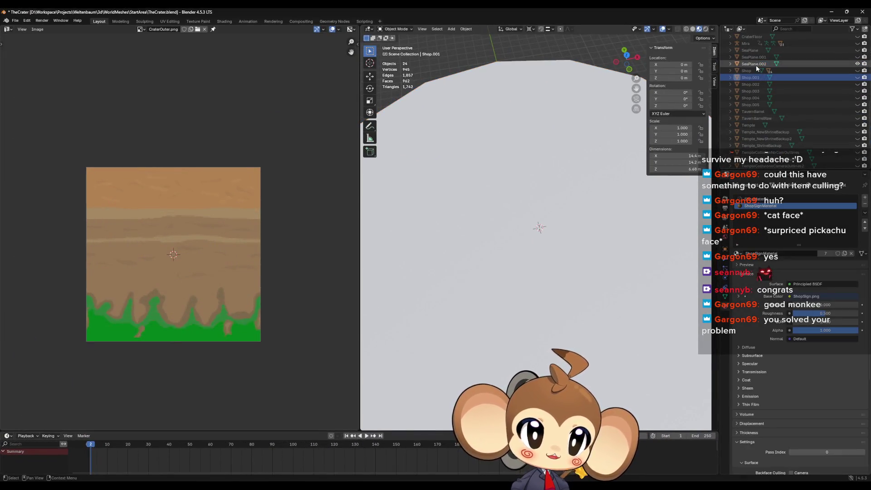
- Delete the SeaPlane.001 object, save TheCrater.blend, and close Blender
ctrl+click(756, 56)
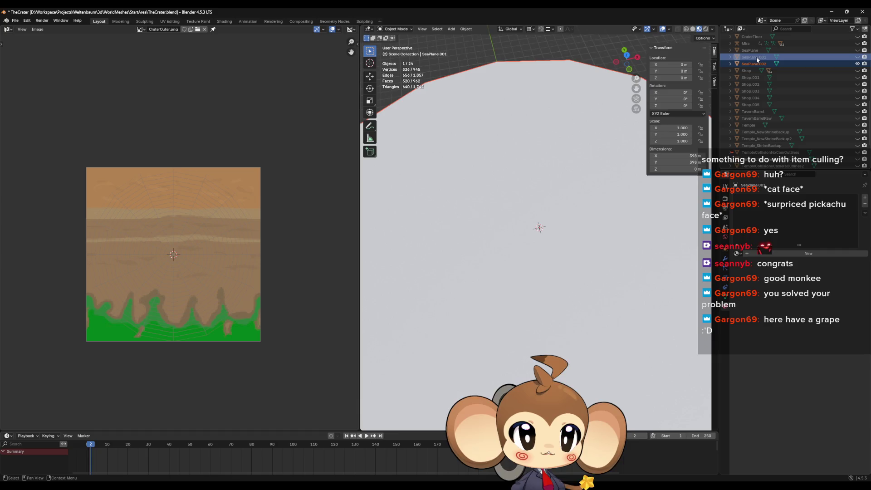
key(Delete)
click(15, 21)
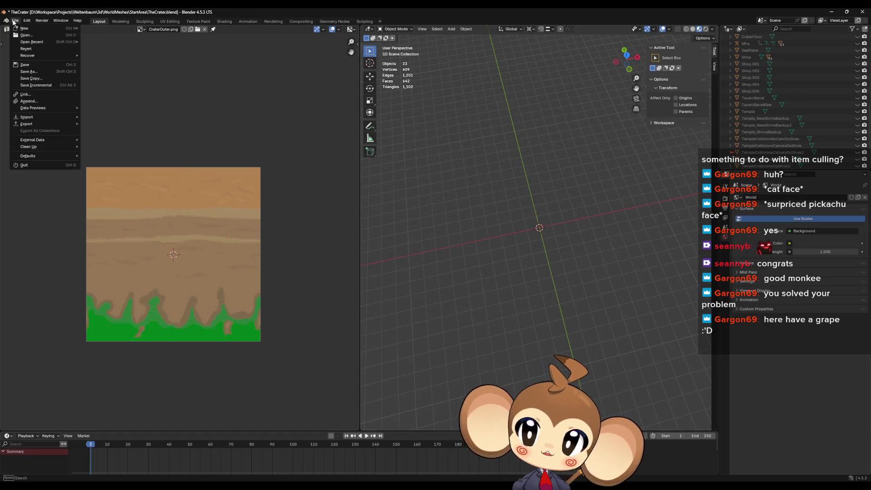
click(25, 64)
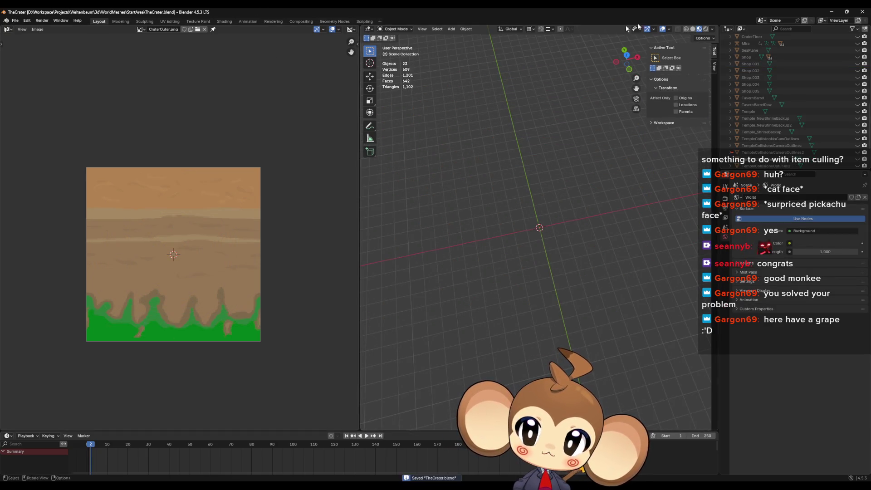
click(860, 13)
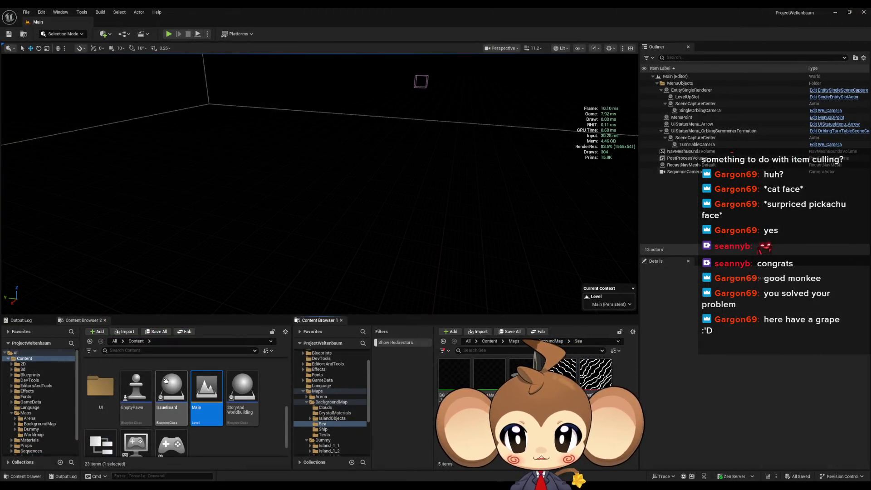
- Return the Content Browser to the top-level Content folder and show the Output Log
scroll(166, 379, up, 3)
scroll(166, 380, up, 2)
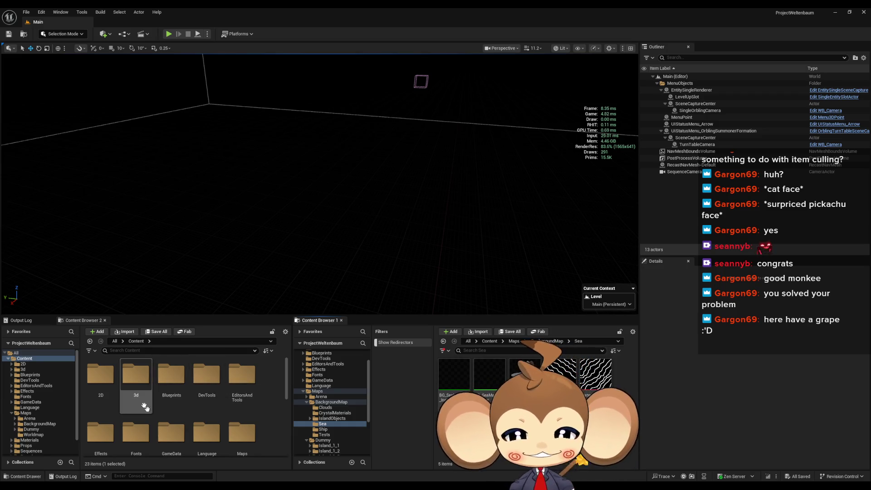
click(254, 423)
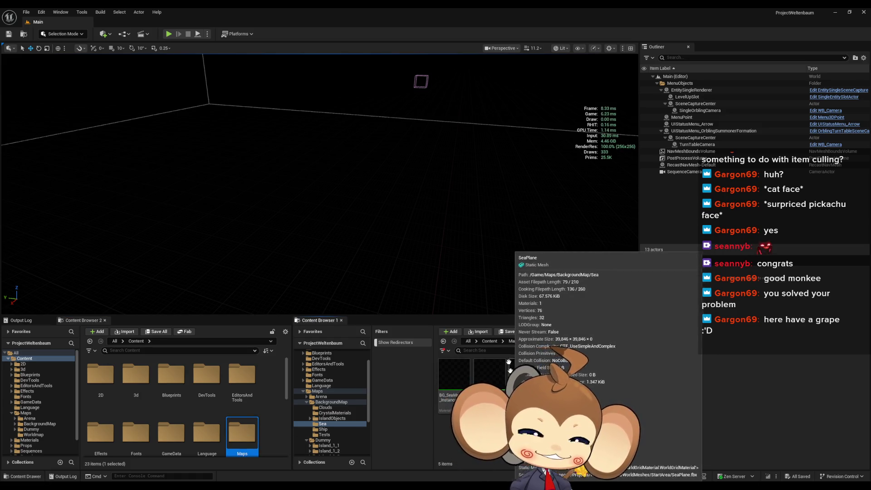
click(489, 341)
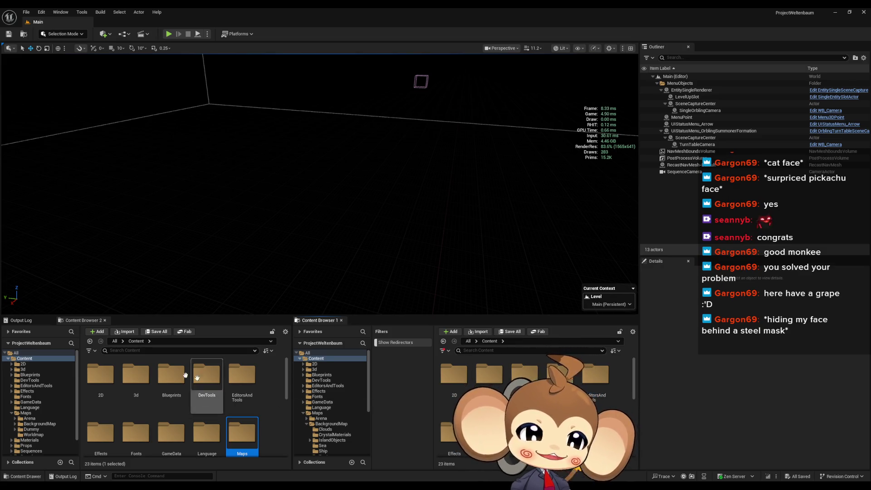
click(20, 320)
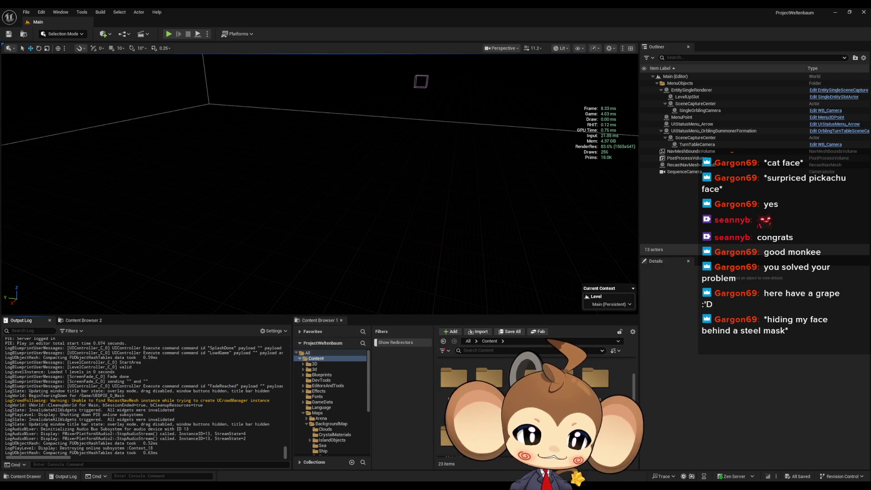
- Open GameData > DialogueTrees and start a Play-in-Editor session
scroll(560, 390, down, 1)
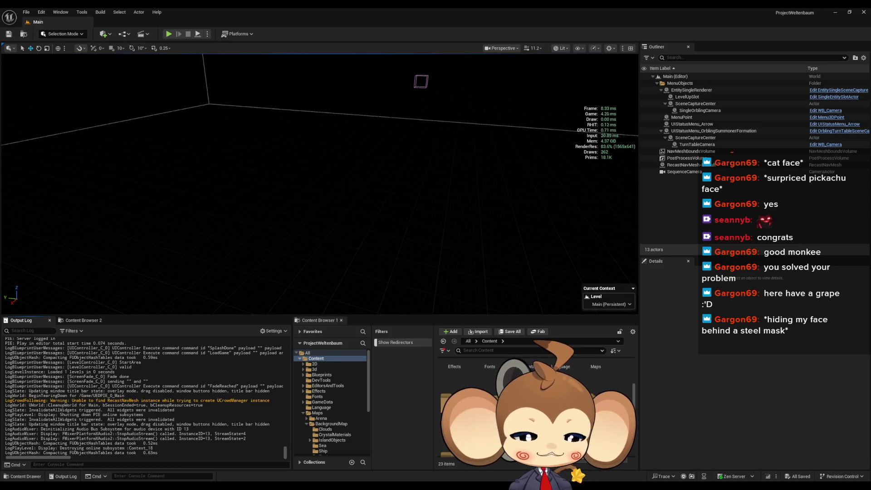
click(322, 402)
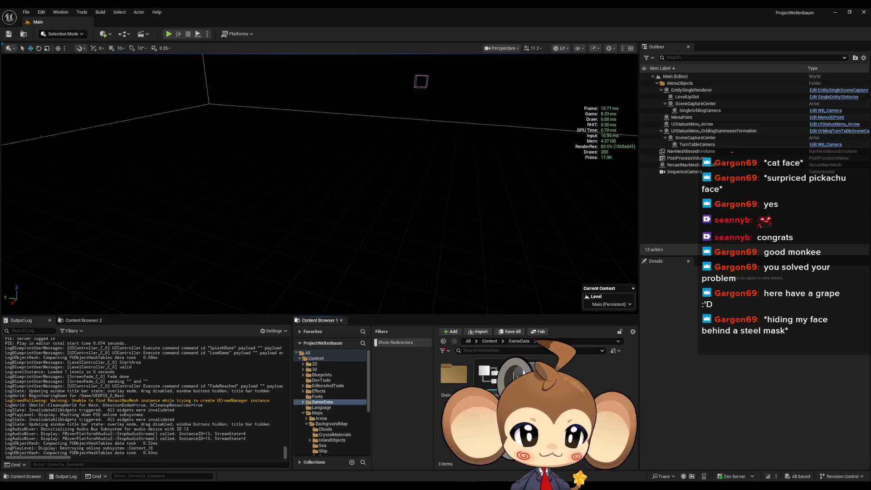
double_click(448, 384)
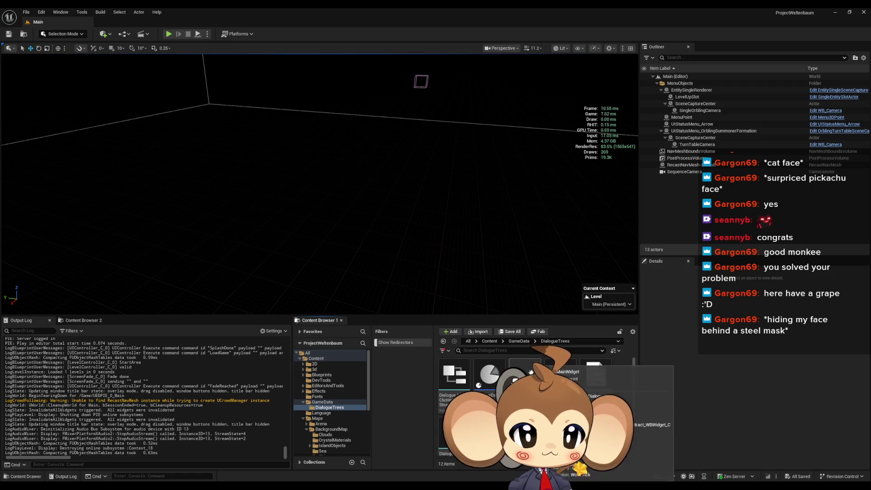
click(168, 34)
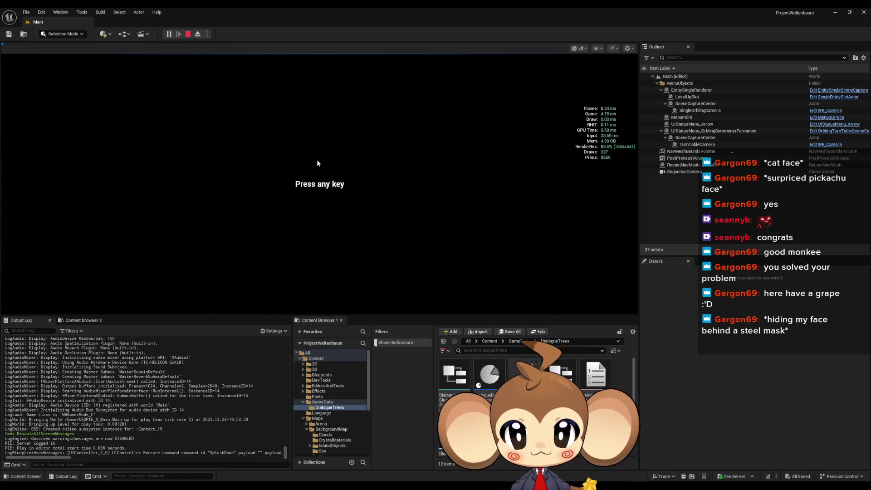
- Load the saved game, walk toward the red cube until the AddNextCharacterToText breakpoint hits, then resume
key(space)
click(140, 264)
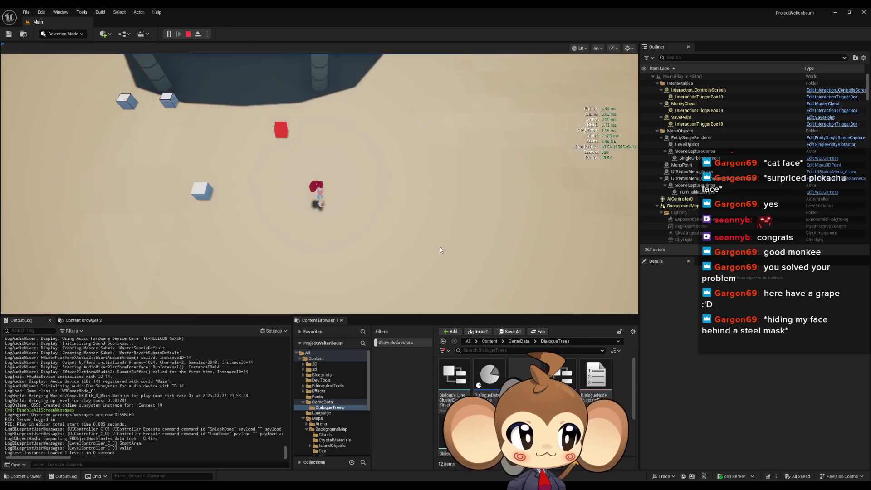
key(a)
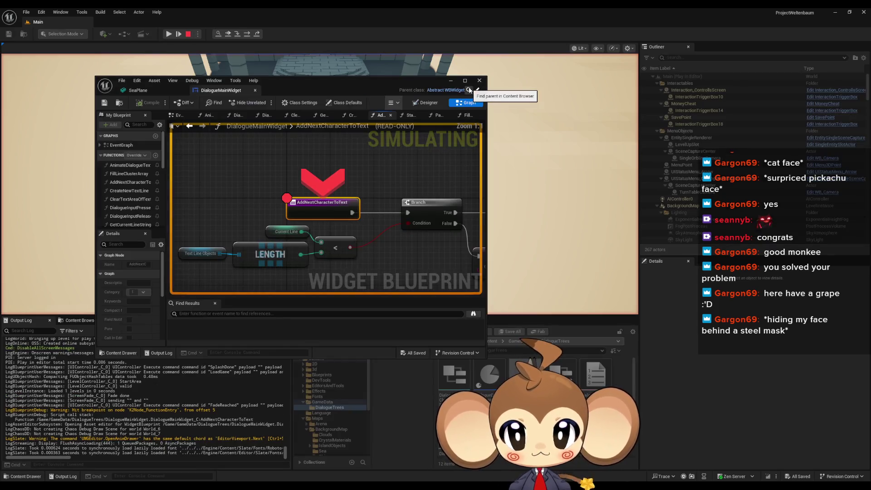
right_click(312, 209)
key(Escape)
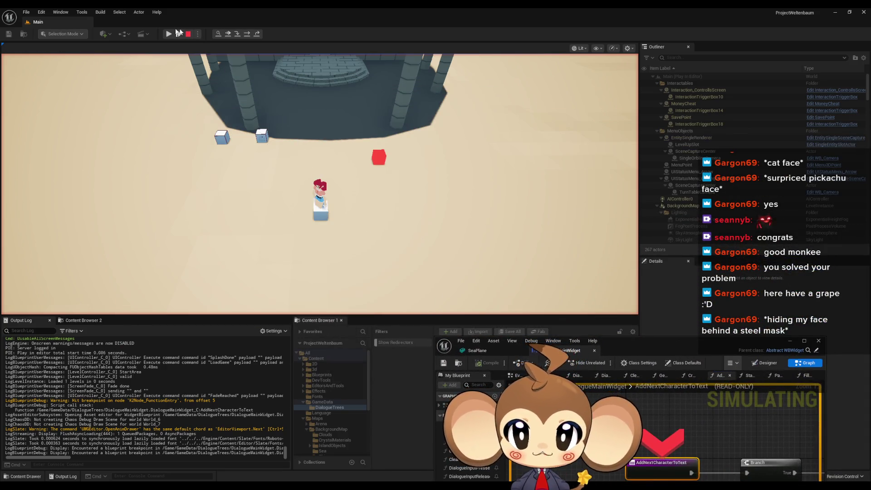
click(168, 33)
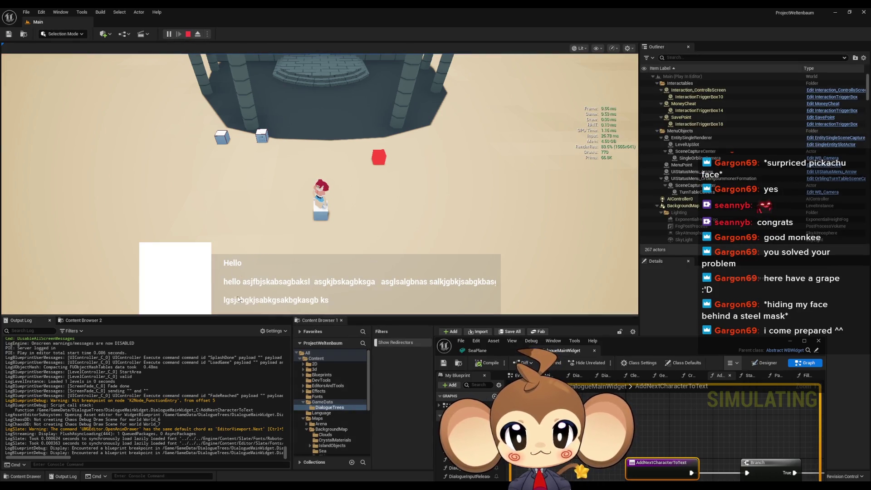
- Page through the dialogue to the 'lajbgkjlsabg' line and move the Blueprint editor to mid-screen
click(405, 311)
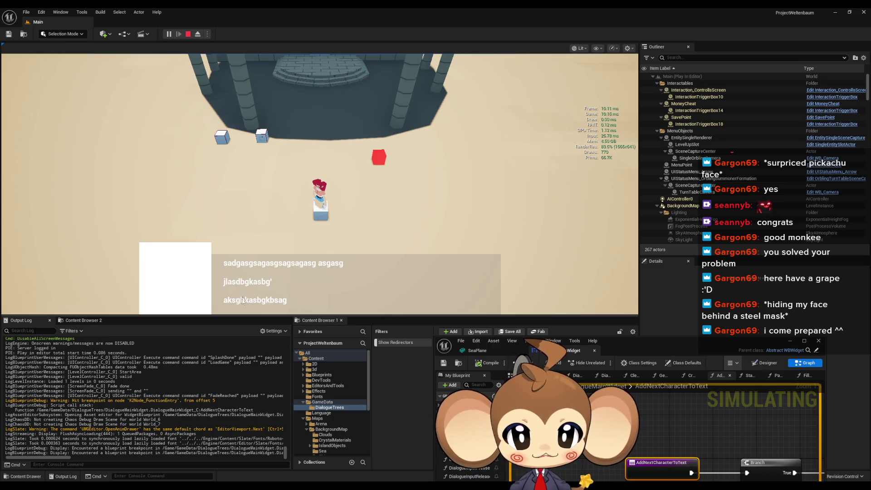
click(342, 290)
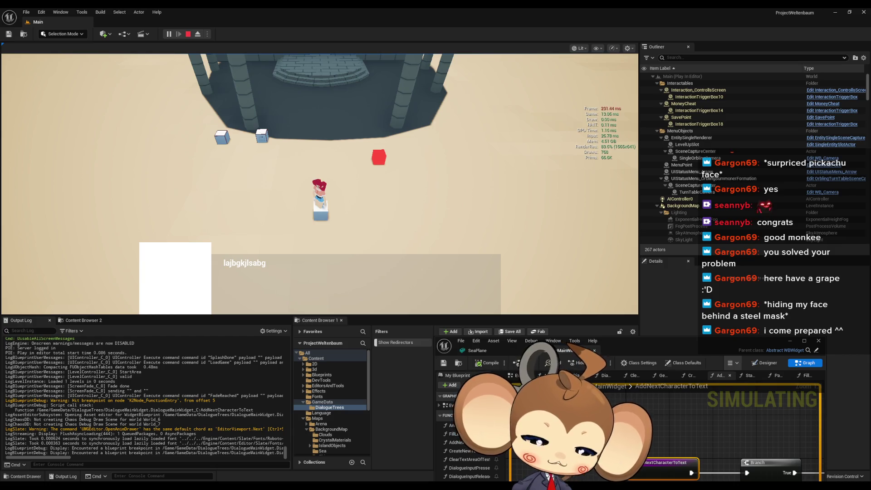
mouse_move(647, 345)
mouse_down()
mouse_move(595, 125)
mouse_move(467, 30)
mouse_up()
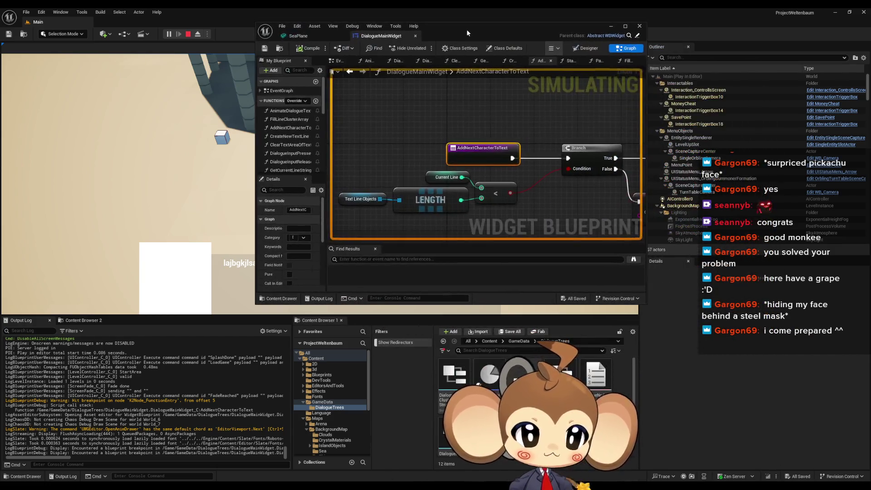
click(490, 377)
scroll(536, 399, down, 3)
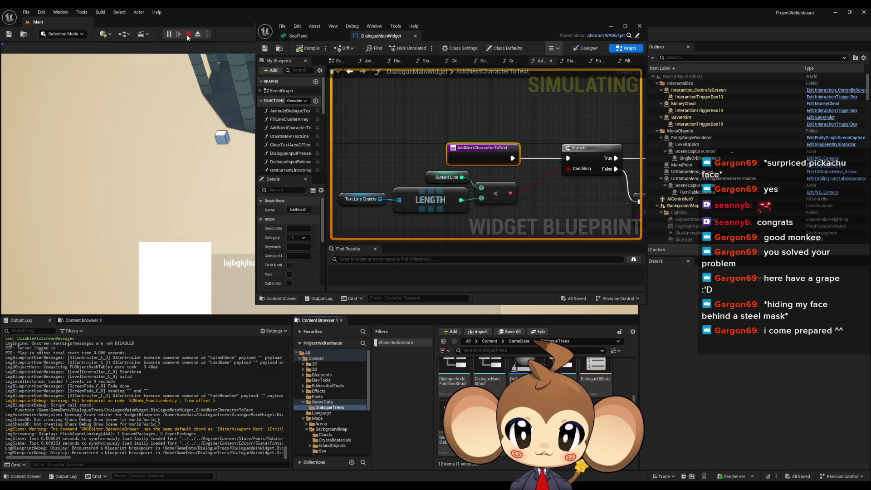
click(187, 34)
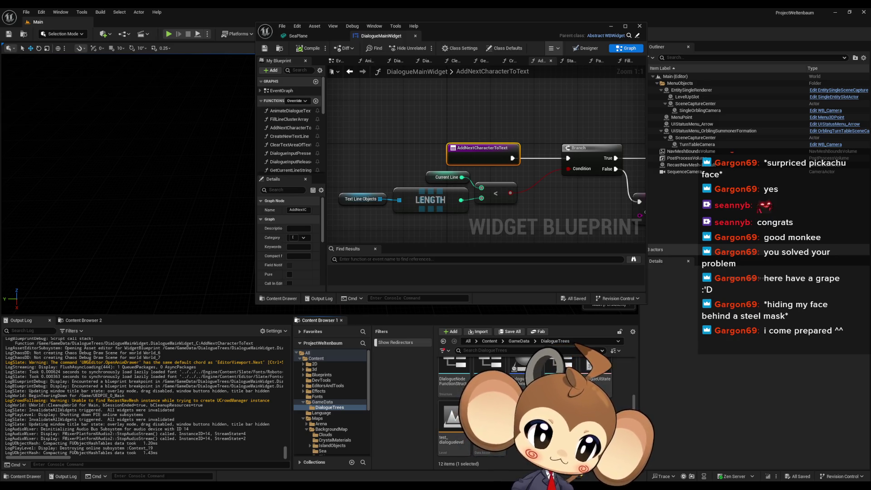
key(alt+Tab)
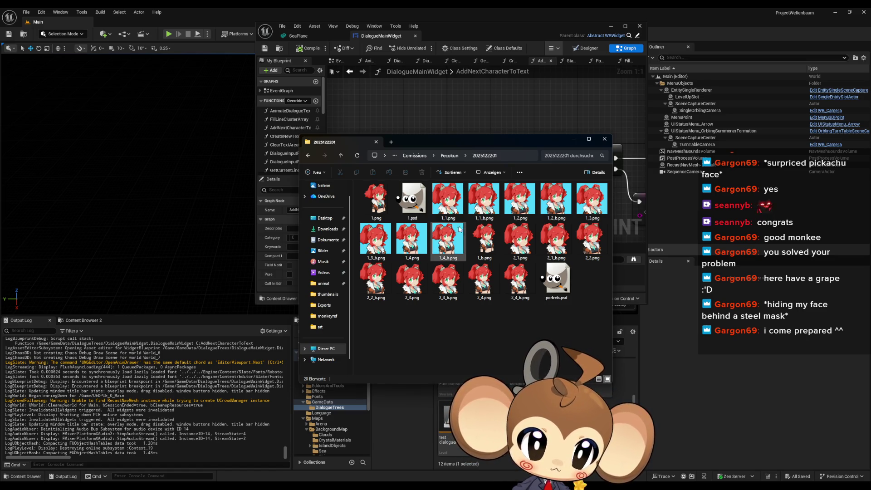
- Pick the 2_1.png portrait in File Explorer and import it into the DialogueTrees folder
click(454, 242)
click(521, 239)
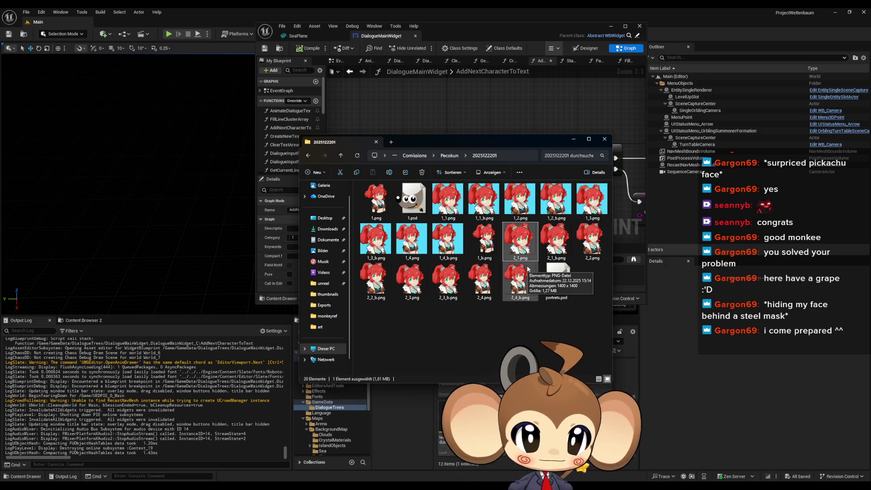
click(556, 241)
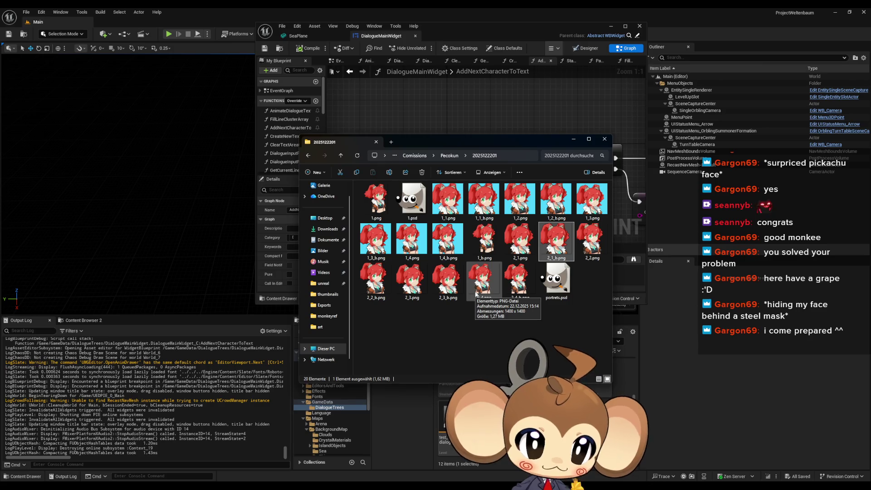
click(519, 247)
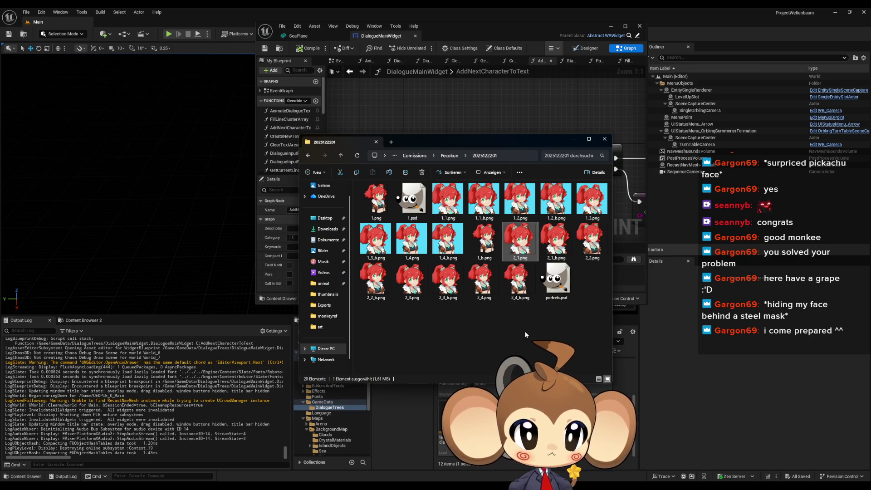
mouse_move(495, 136)
mouse_down()
mouse_move(493, 119)
mouse_move(494, 134)
mouse_up()
click(604, 137)
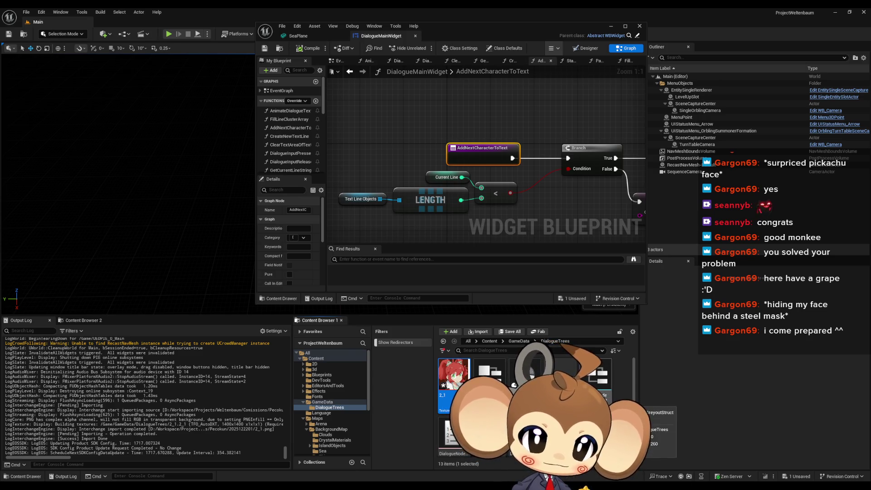
- Locate the imported 2_1 texture in DialogueTrees and open it in the texture editor
scroll(526, 399, down, 2)
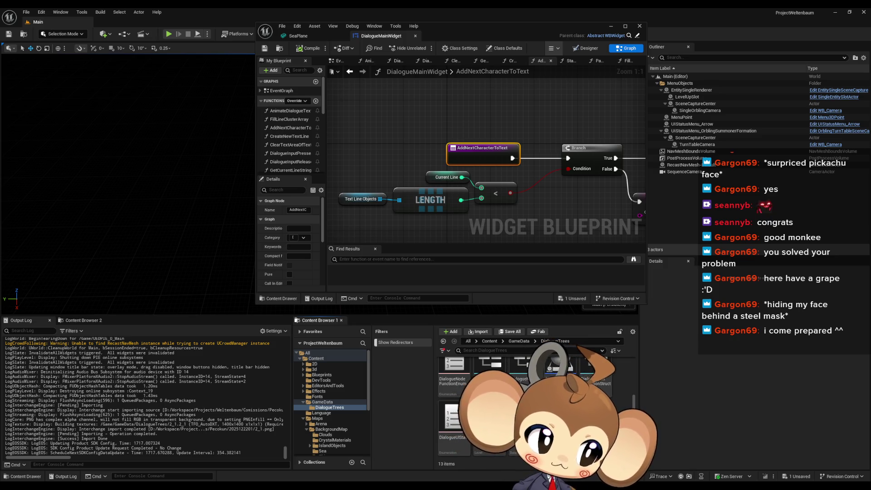
right_click(560, 399)
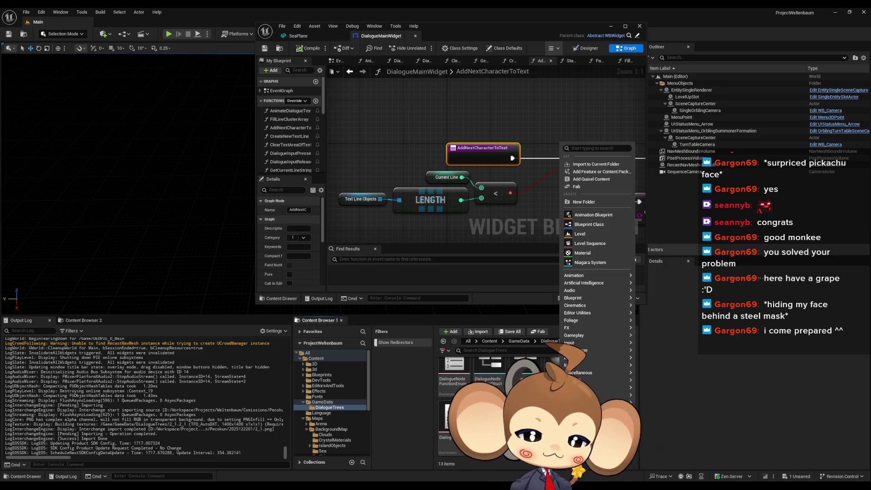
key(Escape)
scroll(526, 399, up, 2)
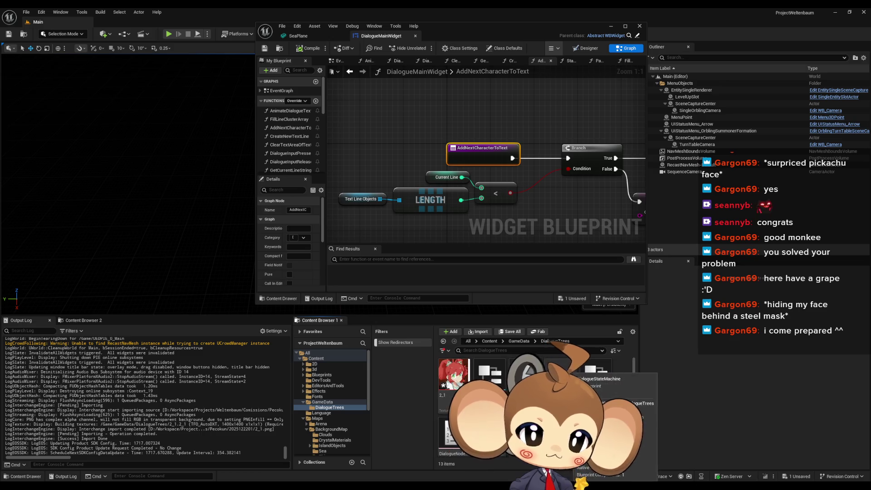
scroll(527, 399, down, 2)
scroll(526, 386, up, 2)
click(562, 367)
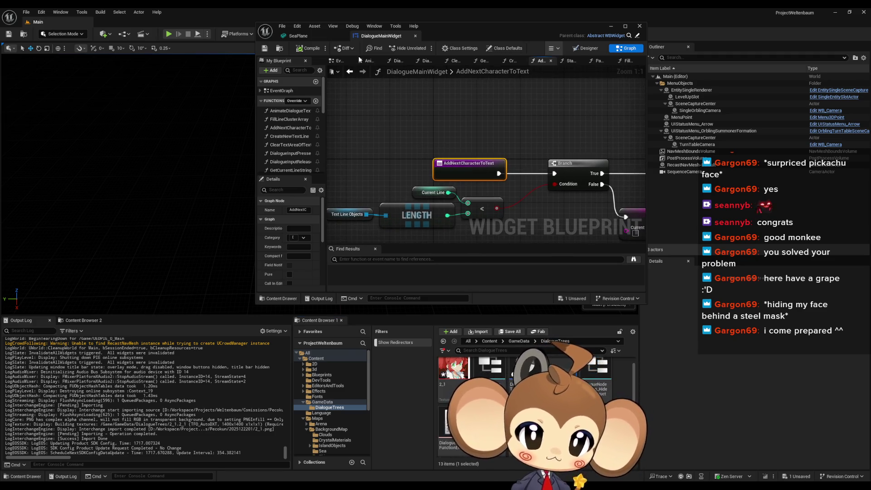
click(586, 48)
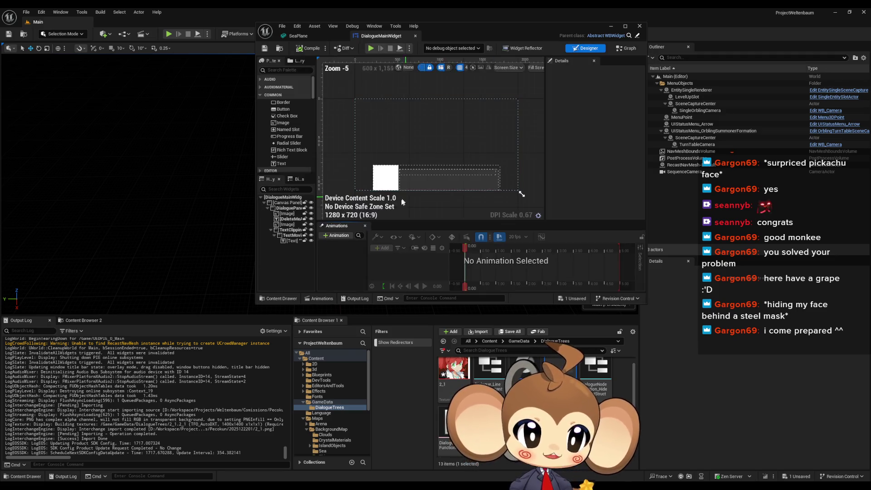
double_click(454, 370)
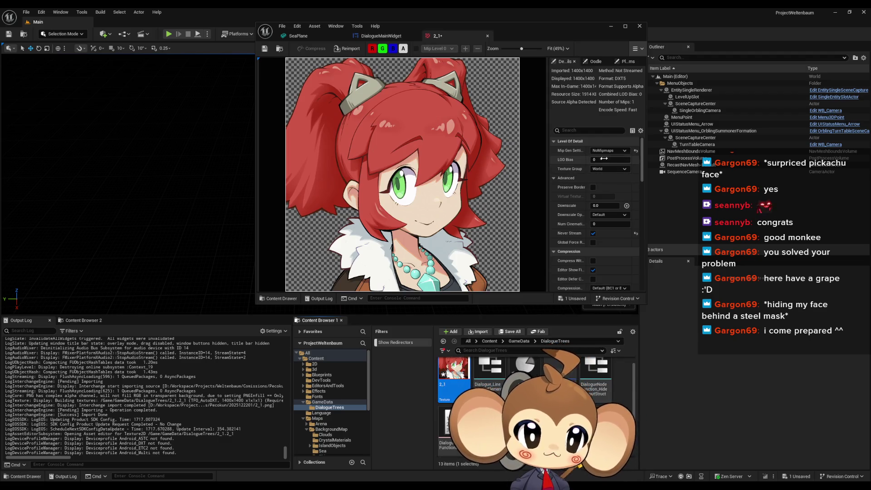
- Set the 2_1 texture's compression to UserInterface2D
scroll(608, 189, down, 4)
scroll(608, 189, down, 1)
click(610, 223)
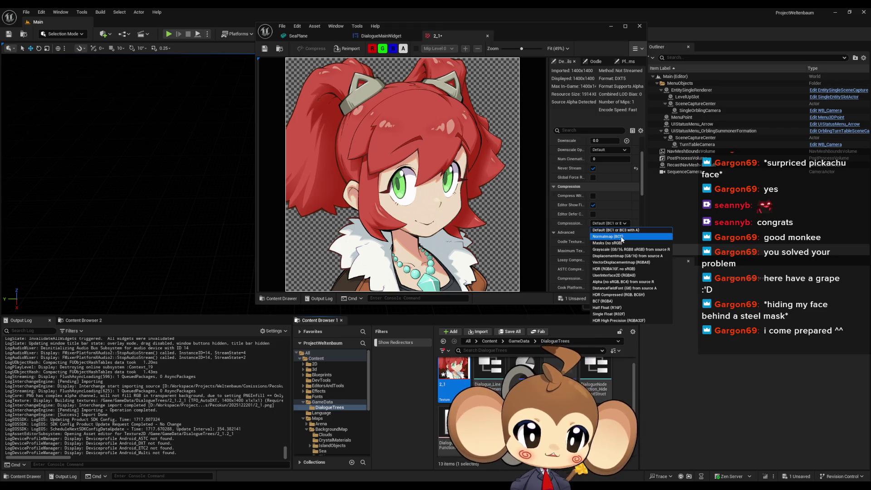
click(608, 275)
- Set the 2_1 texture's filtering to Nearest and save the texture
scroll(616, 199, down, 10)
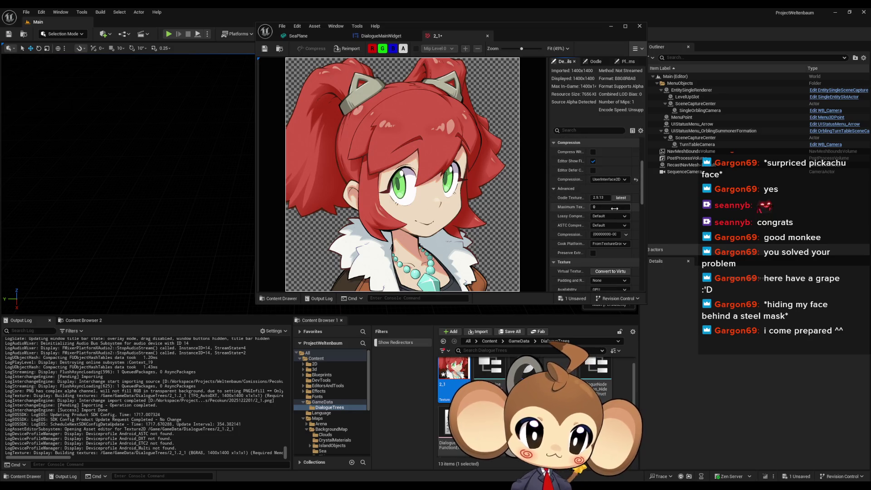
scroll(604, 218, up, 10)
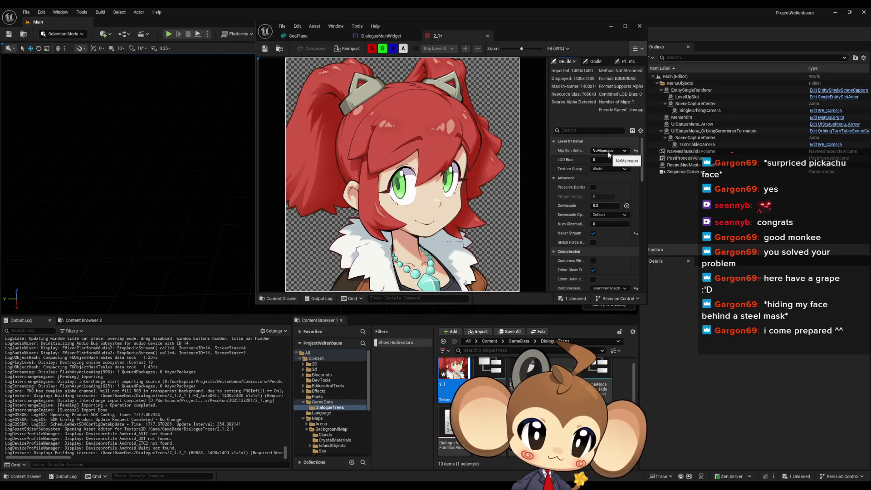
scroll(611, 197, down, 4)
scroll(611, 200, up, 4)
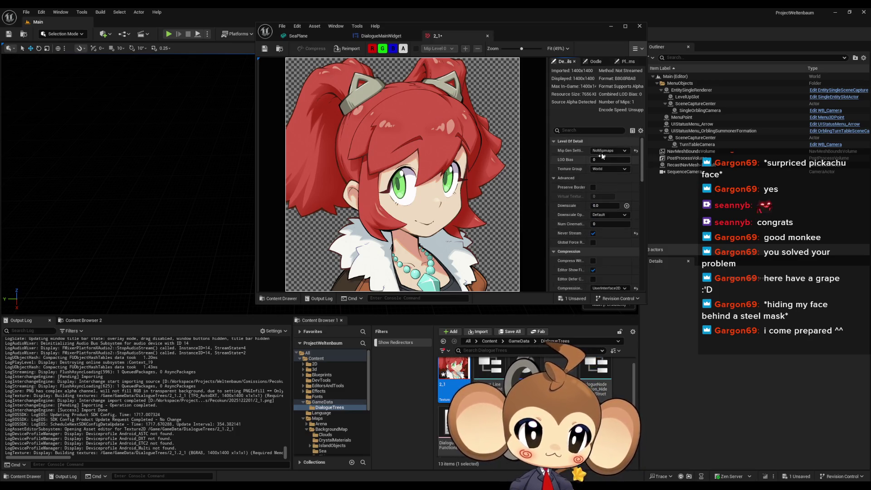
click(608, 150)
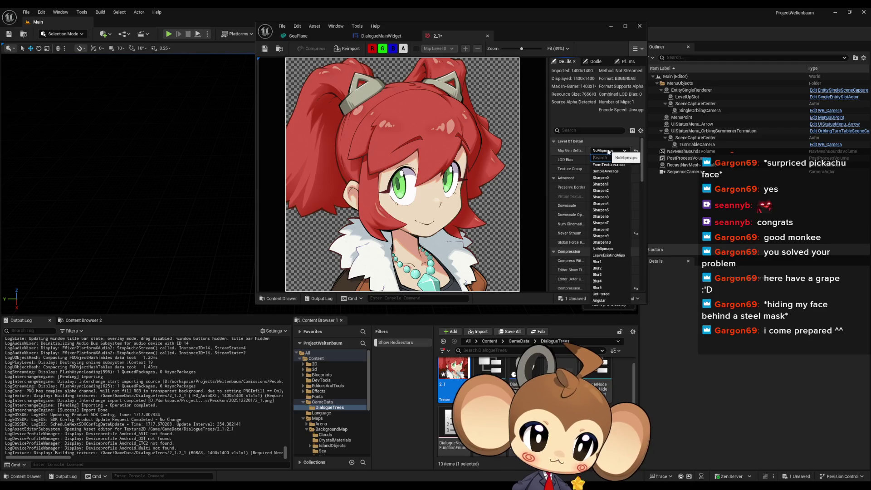
click(608, 151)
scroll(627, 216, down, 6)
scroll(602, 220, down, 3)
click(608, 263)
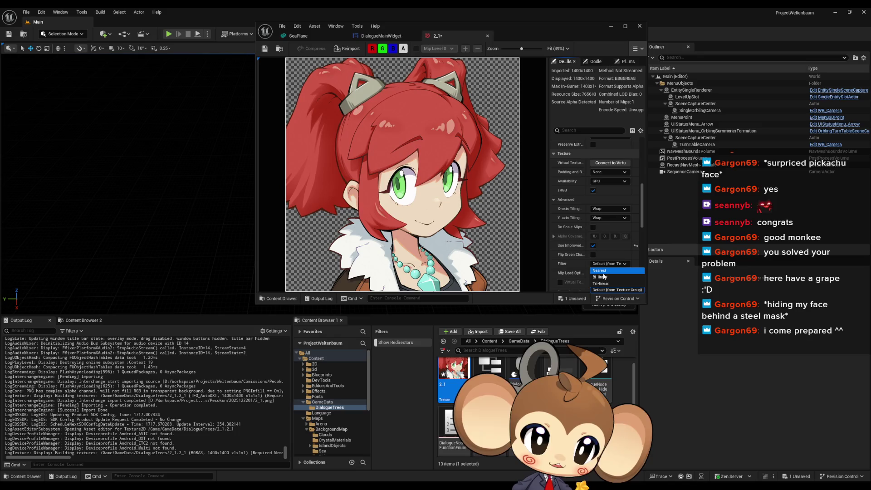
click(604, 272)
click(265, 49)
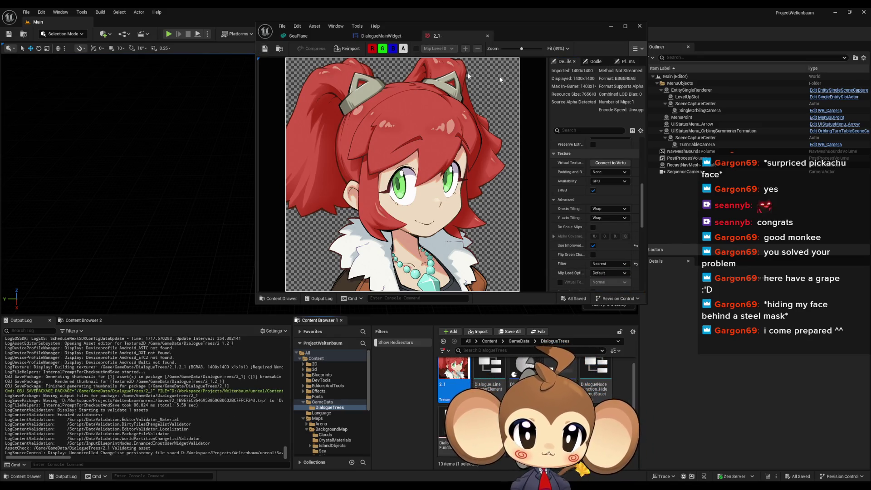
click(385, 37)
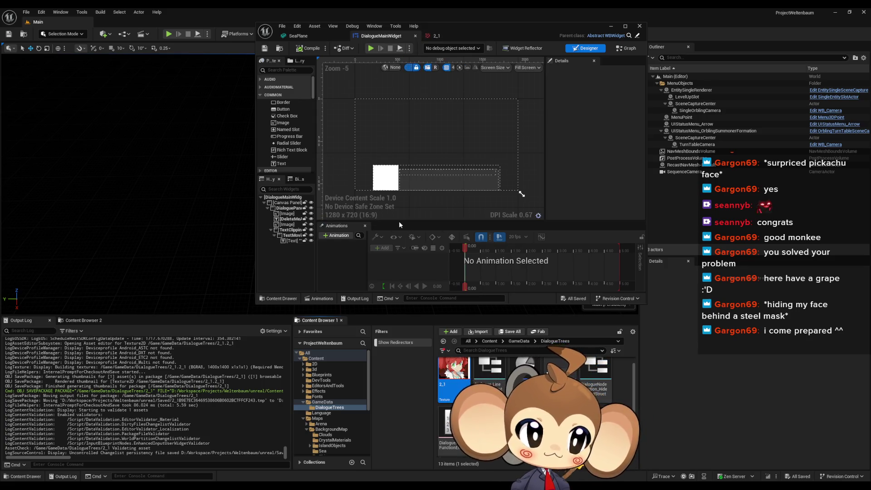
- Set the widget image's brush to the 2_1 texture, save DialogueMainWidget, and minimize its editor
scroll(389, 198, up, 4)
click(383, 172)
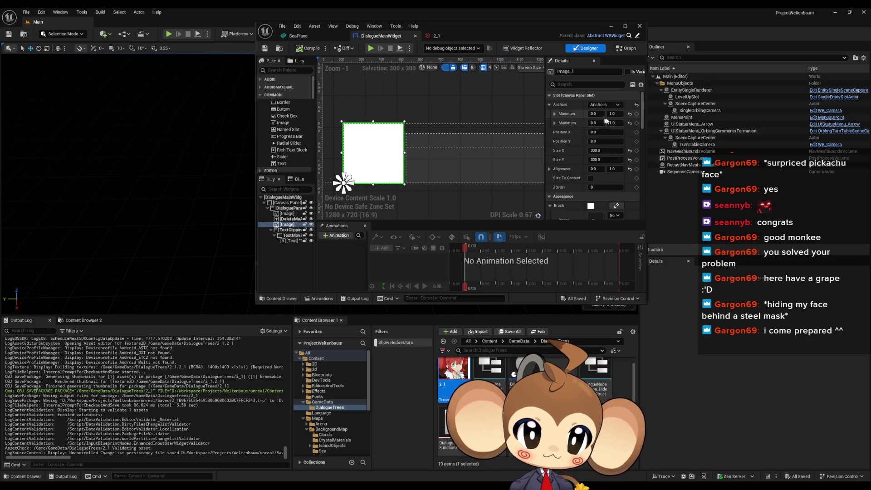
drag(642, 110, 643, 127)
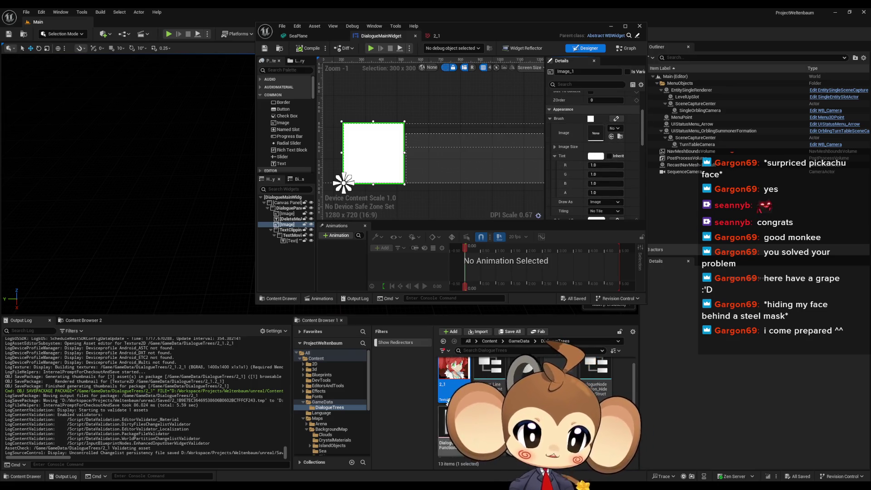
drag(531, 302, 596, 133)
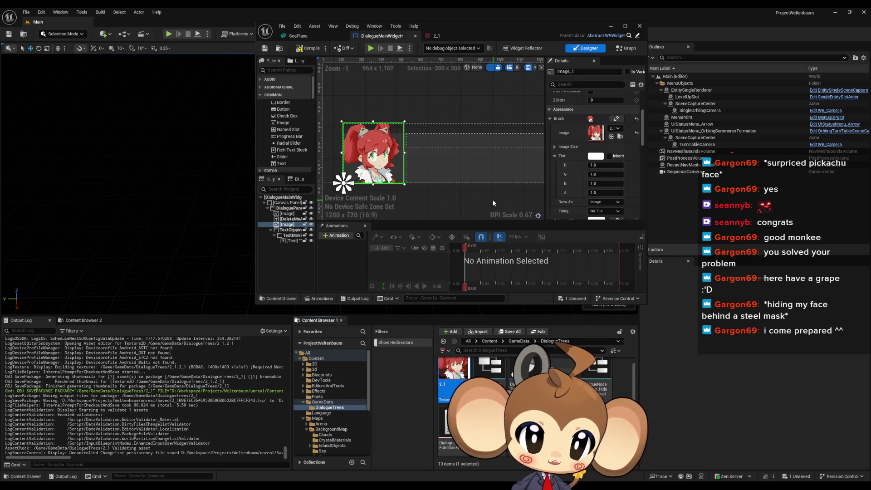
key(ctrl+s)
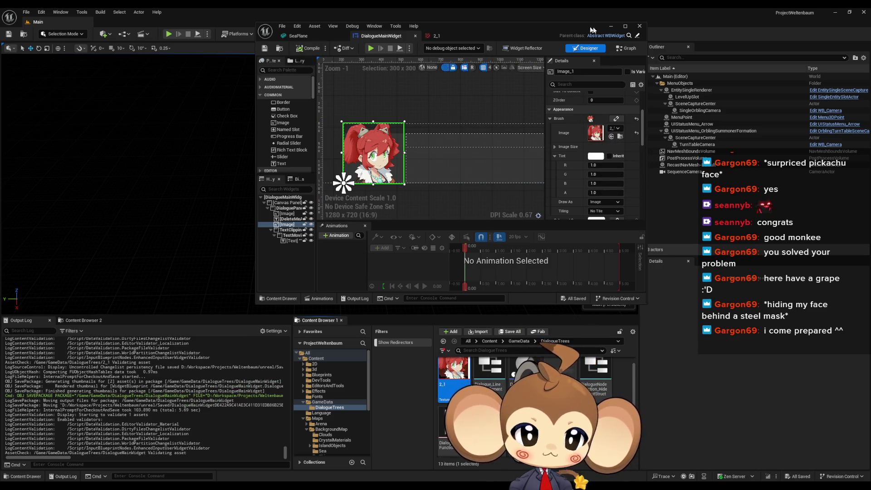
click(609, 26)
click(169, 34)
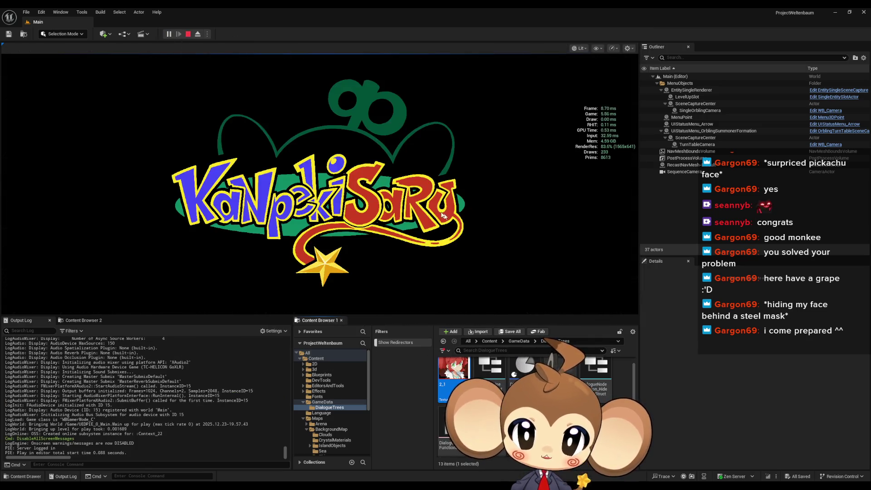
- Load the saved game fullscreen, walk onto the cube, and page through the portrait dialogue
click(90, 267)
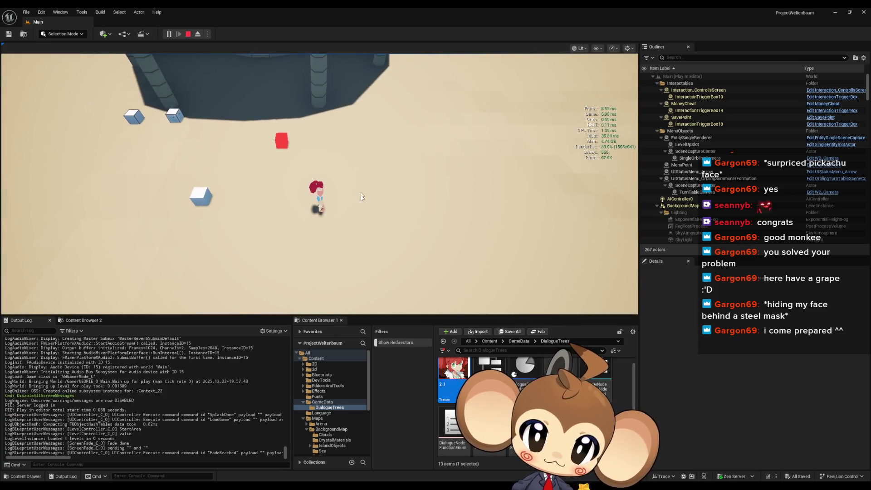
key(F11)
key(a)
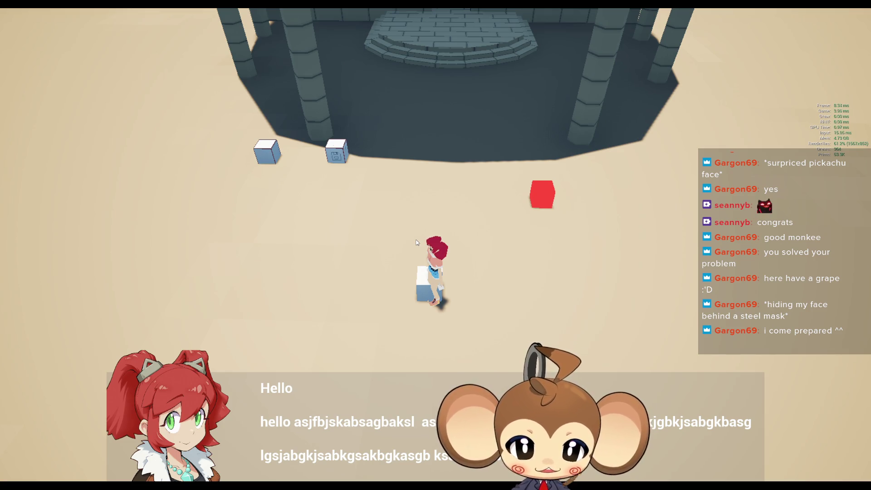
key(space)
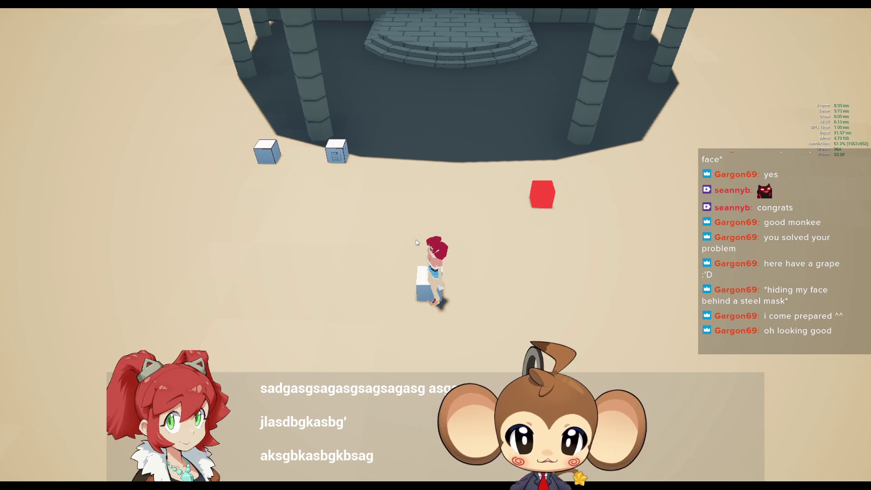
text(lajbgkjlsabg)
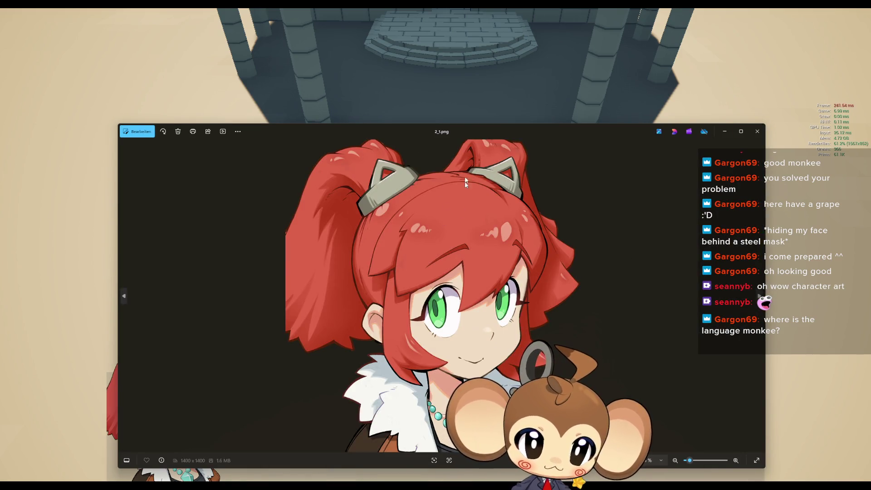
- Reposition the Photos window, zoom and pan around the 2_1.png portrait, then close it
mouse_move(441, 136)
mouse_down()
mouse_move(557, 90)
mouse_move(543, 66)
mouse_move(509, 59)
mouse_up()
scroll(477, 312, up, 6)
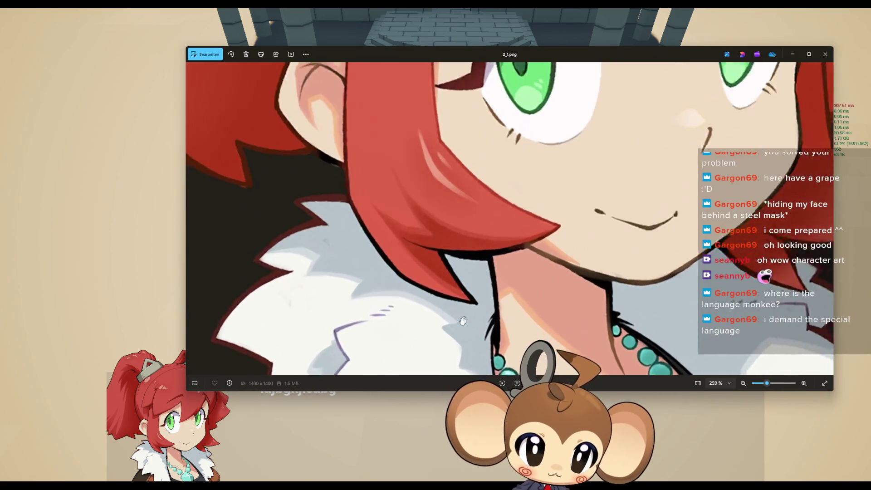
mouse_move(473, 331)
mouse_down()
mouse_move(527, 306)
mouse_move(549, 273)
mouse_up()
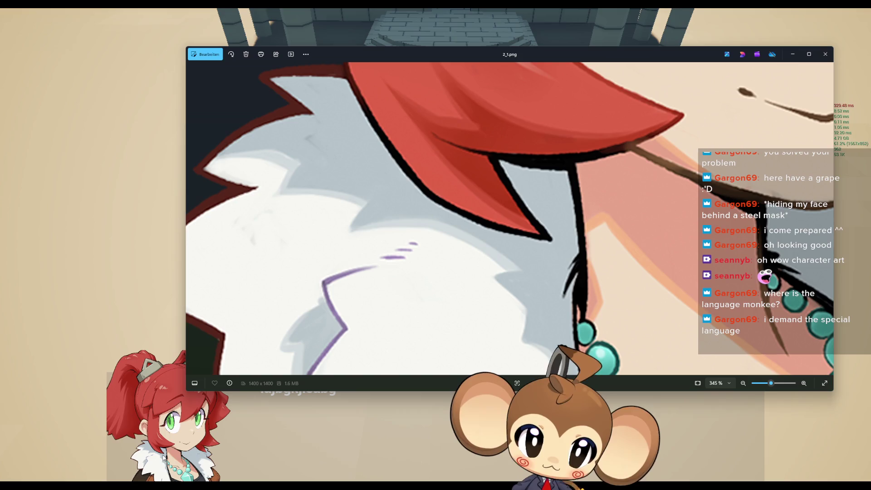
scroll(551, 256, down, 5)
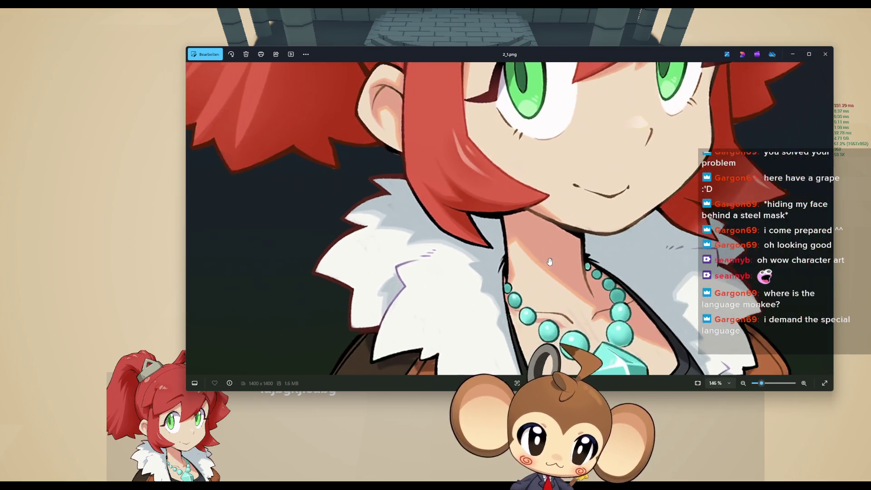
scroll(554, 258, up, 4)
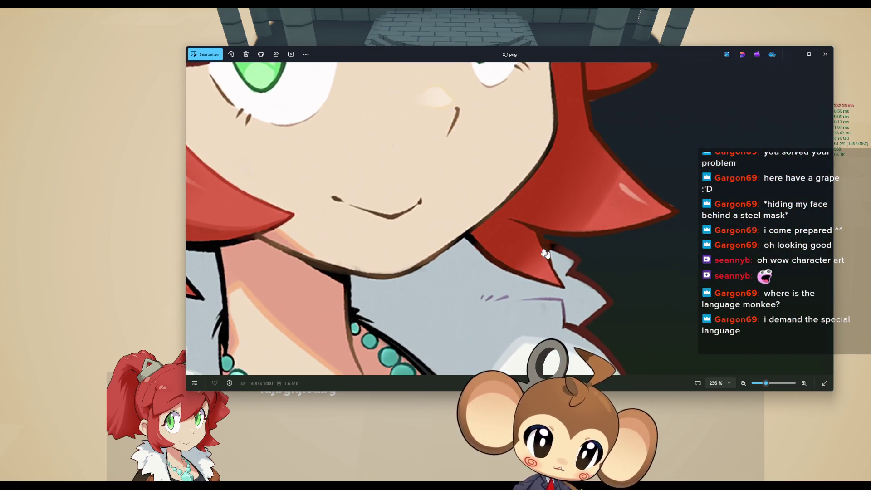
scroll(554, 259, up, 1)
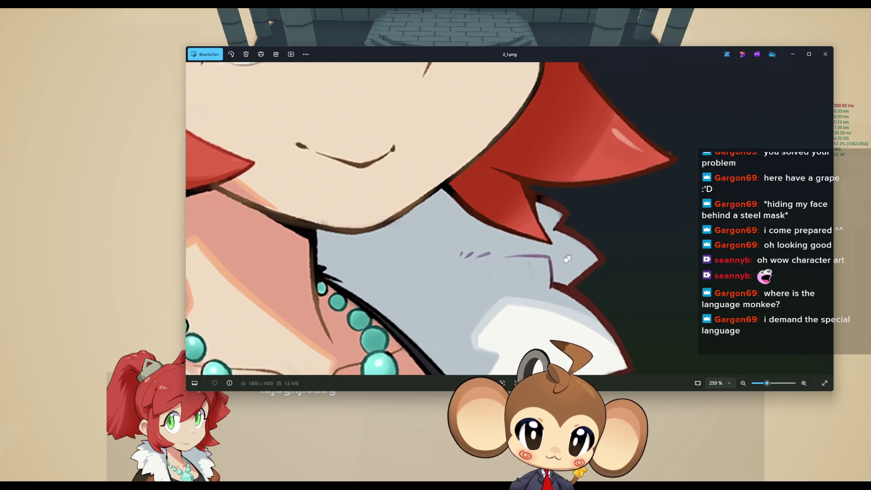
scroll(573, 207, up, 5)
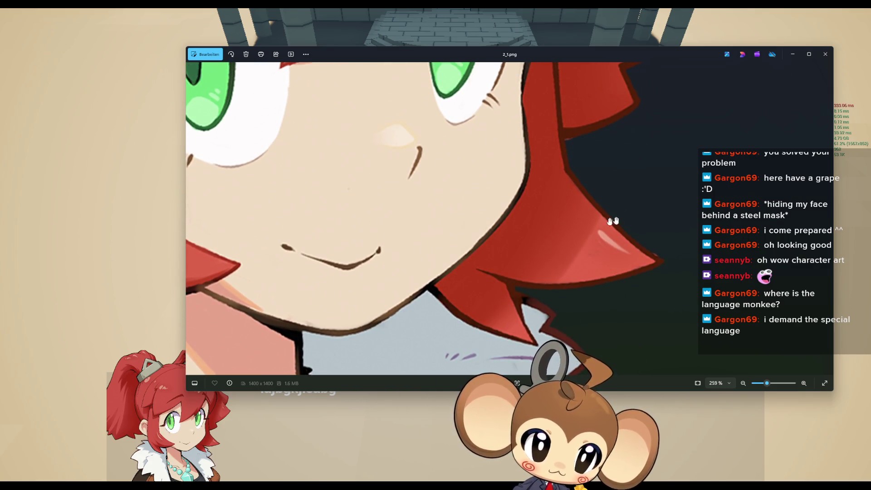
scroll(573, 271, down, 6)
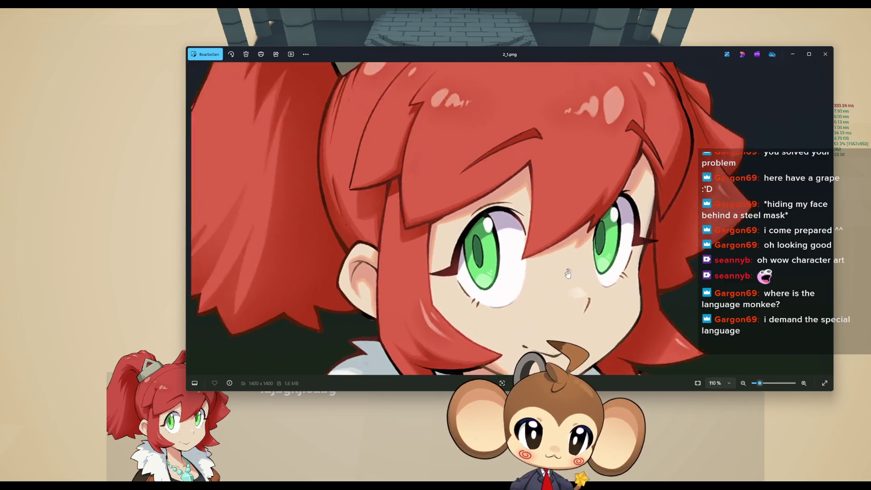
scroll(544, 198, down, 1)
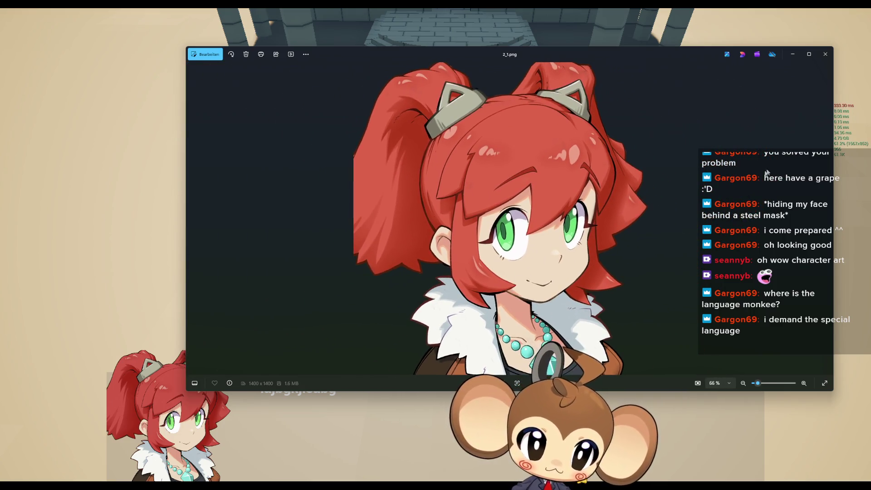
click(823, 55)
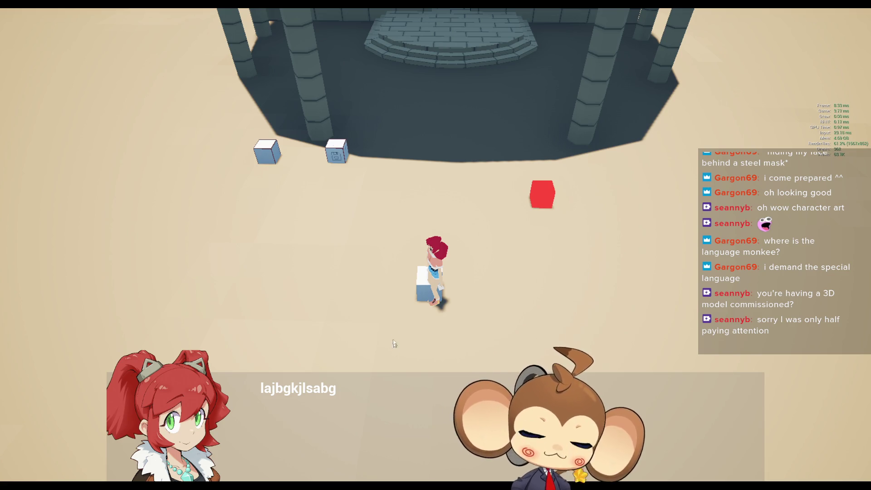
key(F11)
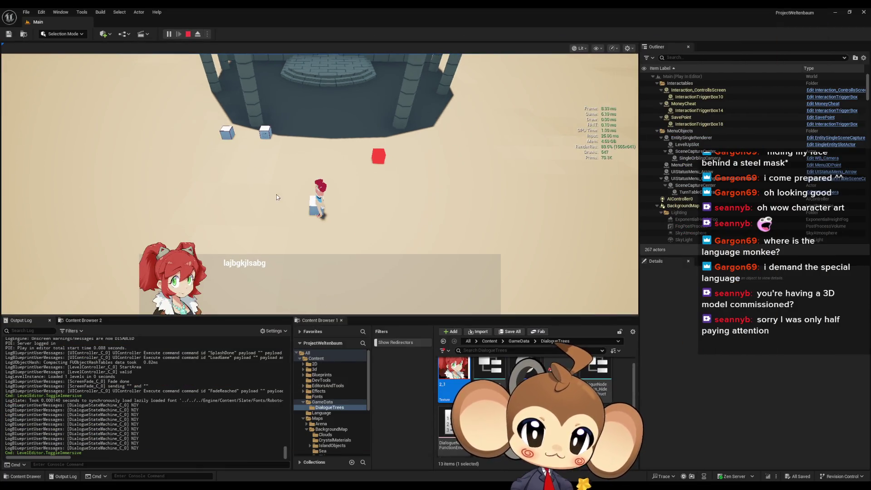
- Stop the play-in-editor session from the toolbar
click(188, 34)
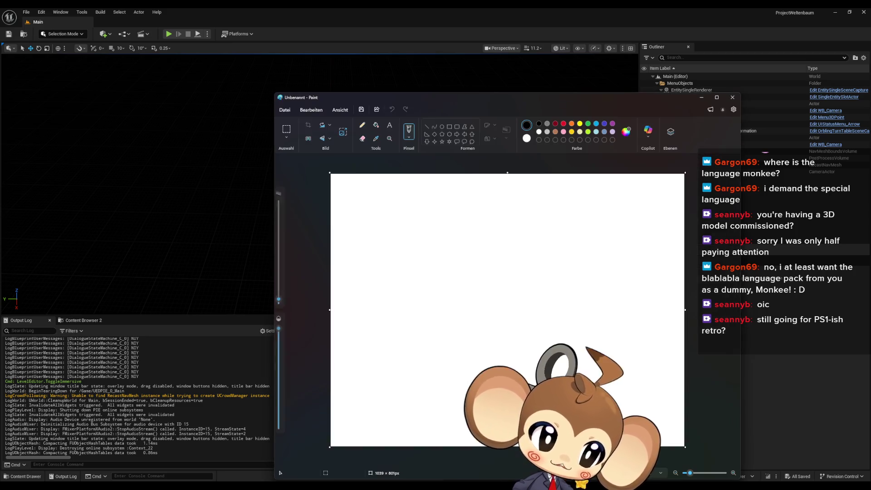
- Move the new untitled Paint window up and to the left
drag(488, 99, 464, 87)
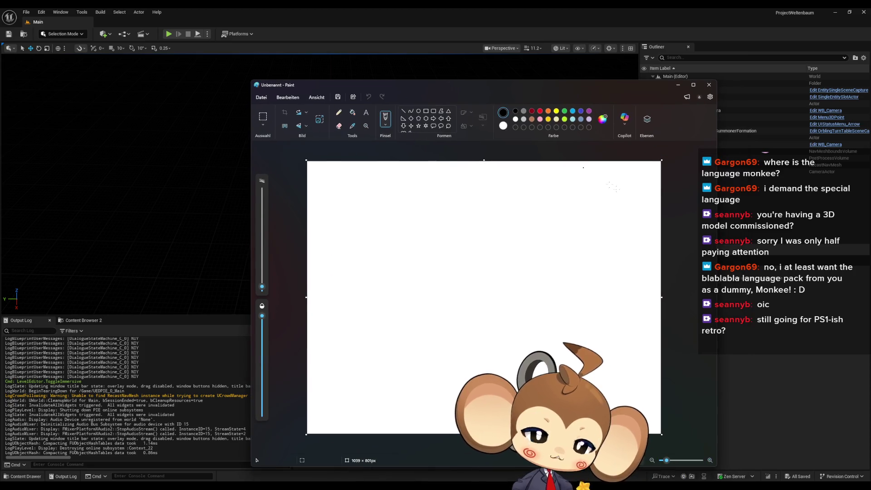
- Paste the character turnaround sheet into the untitled Paint canvas and shift the window up-left
key(ctrl+v)
scroll(438, 196, down, 4)
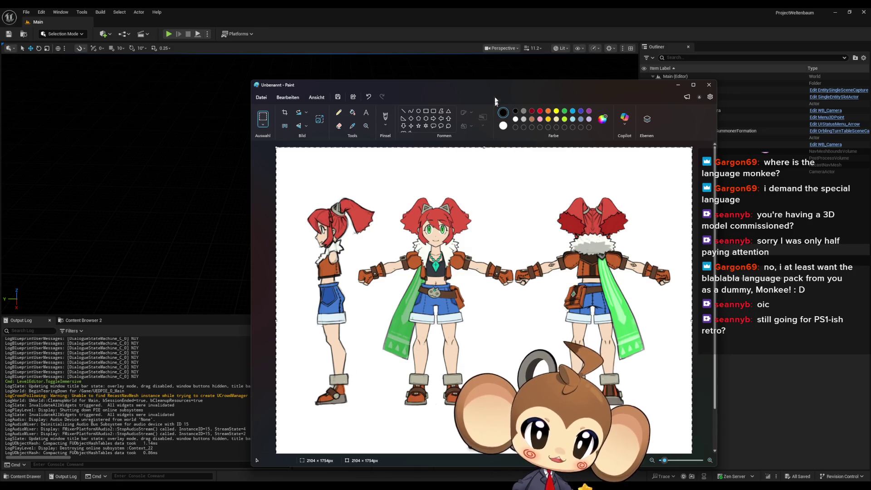
drag(518, 99, 403, 65)
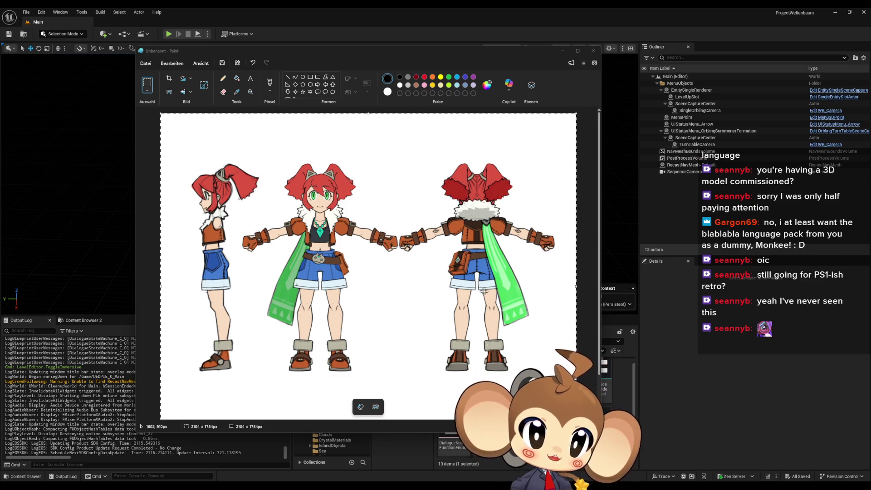
scroll(500, 257, down, 5)
- Enlarge the canvas and place the pasted normal-map render right of the three drawings
scroll(458, 345, up, 2)
mouse_move(479, 356)
mouse_down()
mouse_move(522, 372)
mouse_move(535, 367)
mouse_move(590, 436)
mouse_up()
key(ctrl+v)
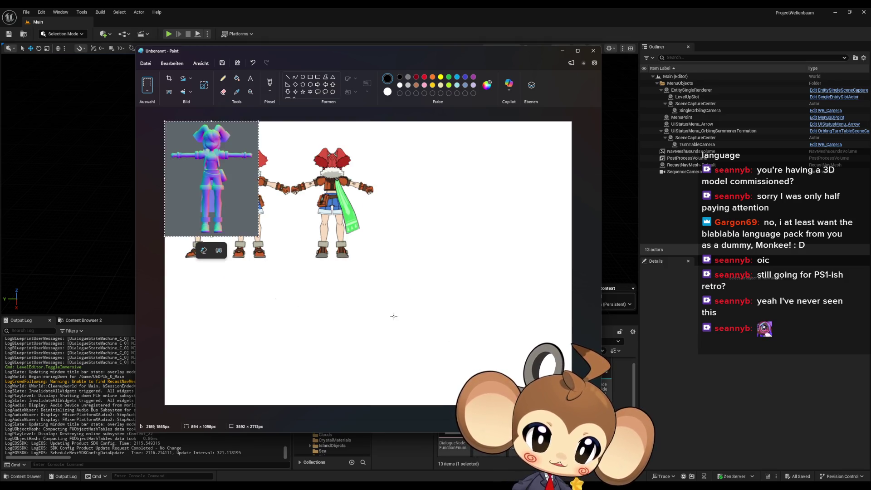
mouse_move(211, 178)
mouse_down()
mouse_move(446, 242)
mouse_move(428, 192)
mouse_up()
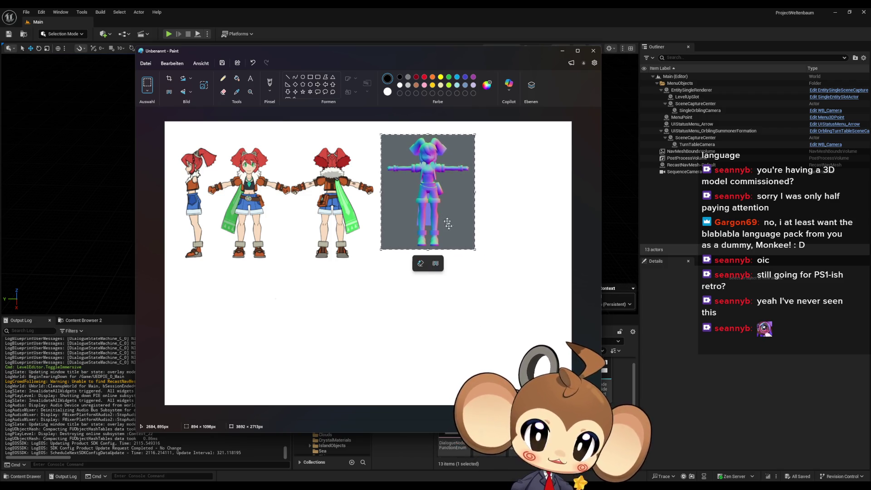
click(489, 316)
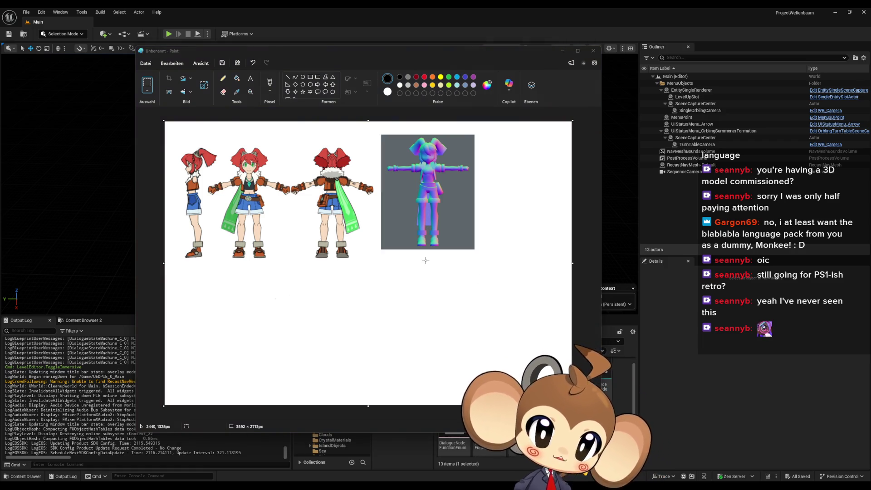
- Paste the side-view normal map beside the front-view one, then close the sheet
key(ctrl+v)
mouse_move(231, 207)
mouse_down()
mouse_move(430, 312)
mouse_move(545, 330)
mouse_move(545, 275)
mouse_up()
click(429, 304)
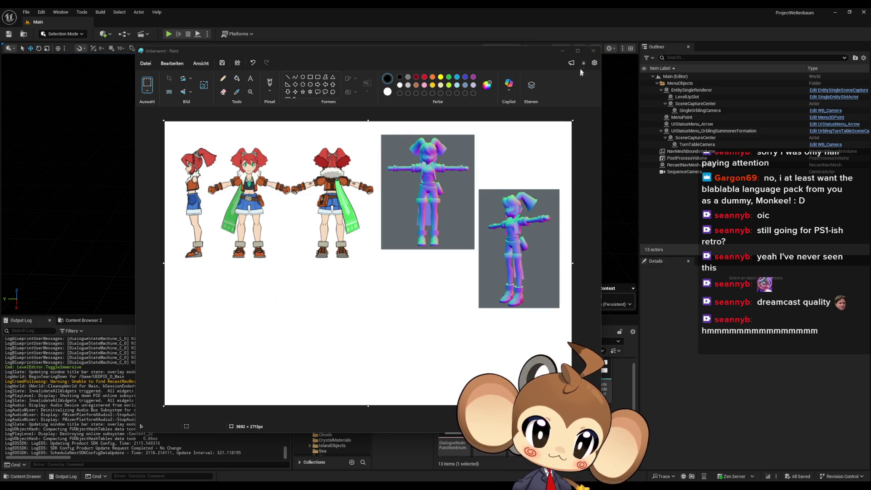
click(593, 51)
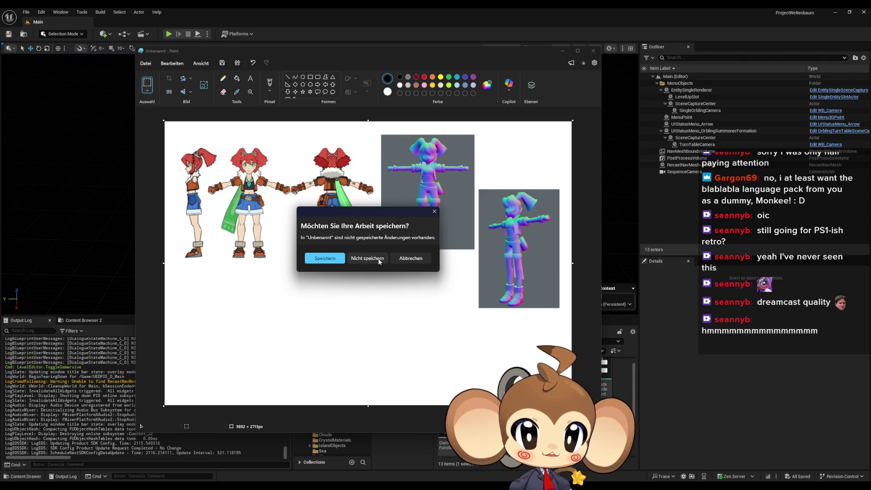
- Close Paint, discarding the unsaved changes to the reference sheet
click(377, 262)
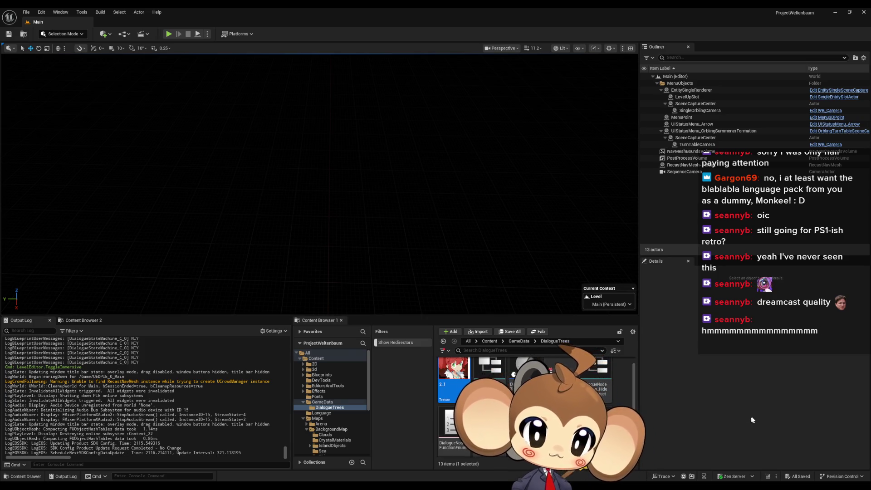
scroll(570, 360, down, 1)
scroll(570, 360, up, 1)
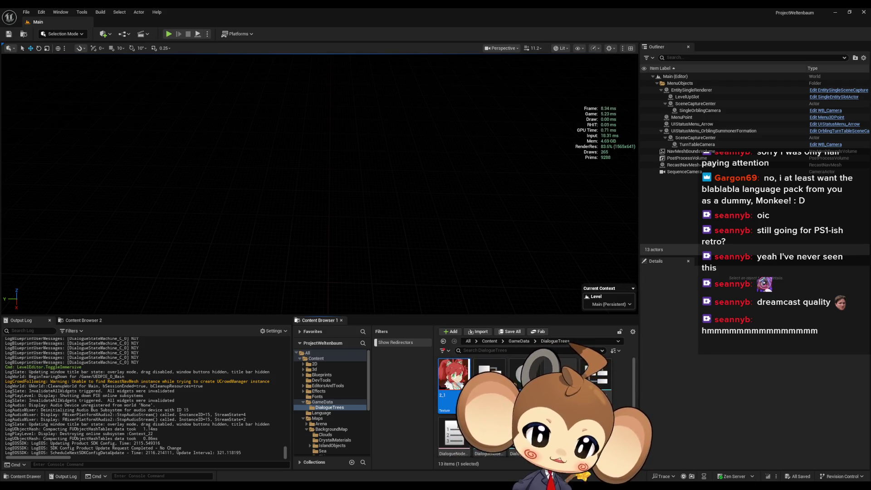
click(525, 374)
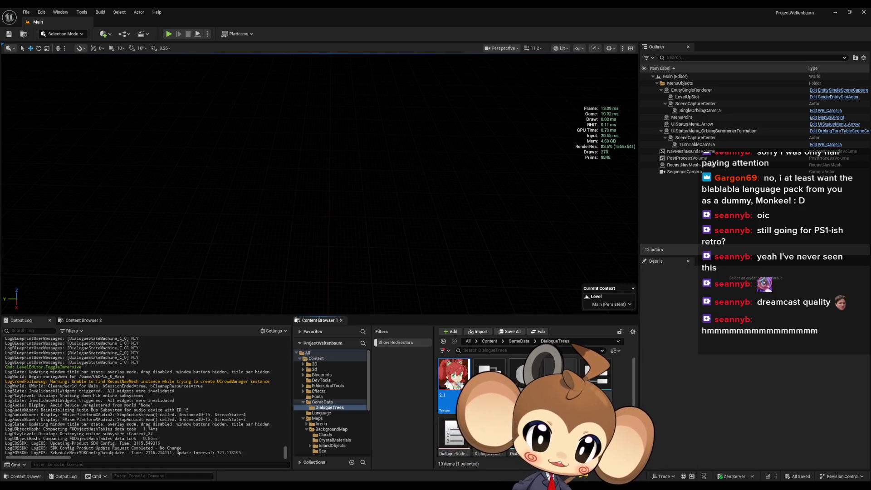
double_click(453, 374)
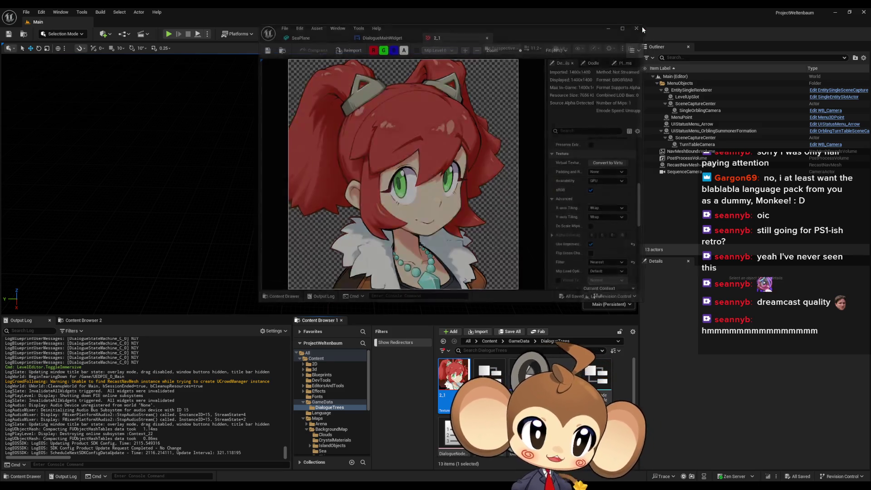
click(640, 26)
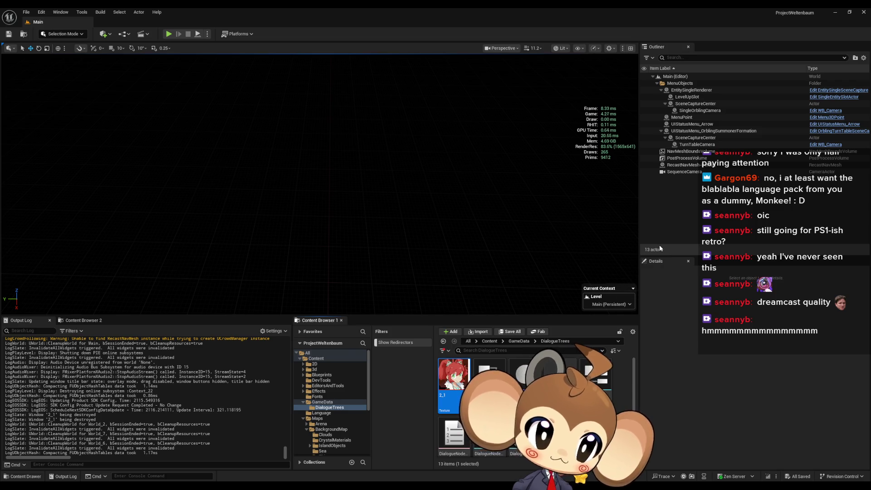
scroll(535, 385, down, 1)
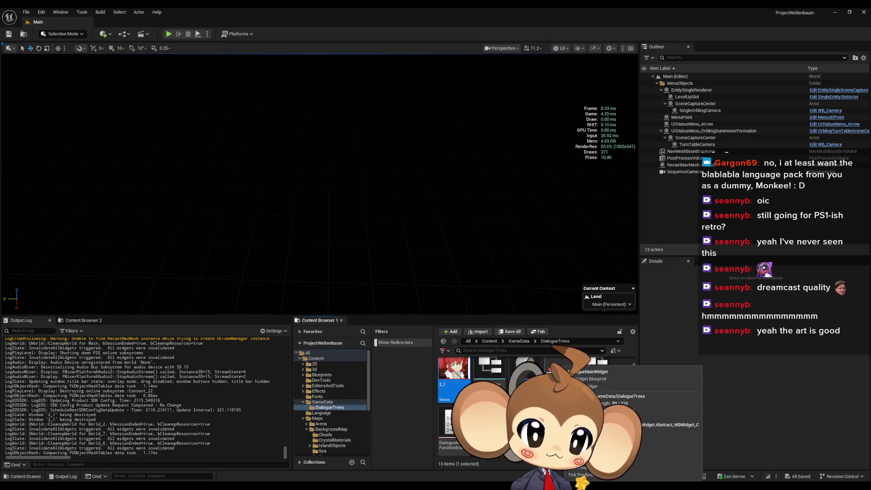
click(595, 372)
double_click(595, 375)
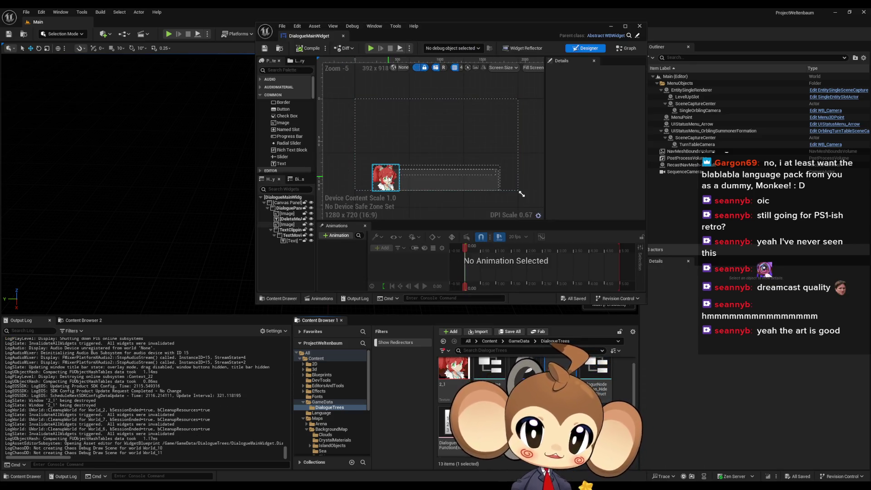
- Open the 'yes' dialogue data asset, close it, then reopen the DialogueMainWidget blueprint
scroll(595, 374, down, 2)
double_click(563, 370)
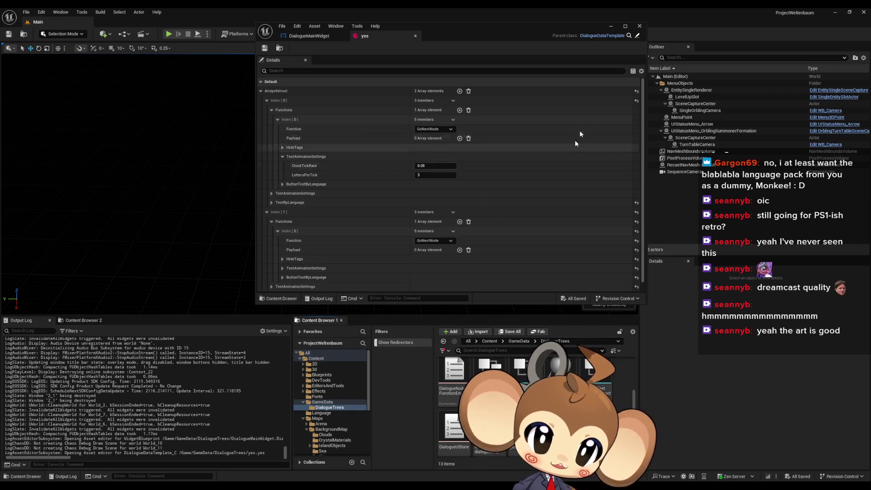
click(611, 26)
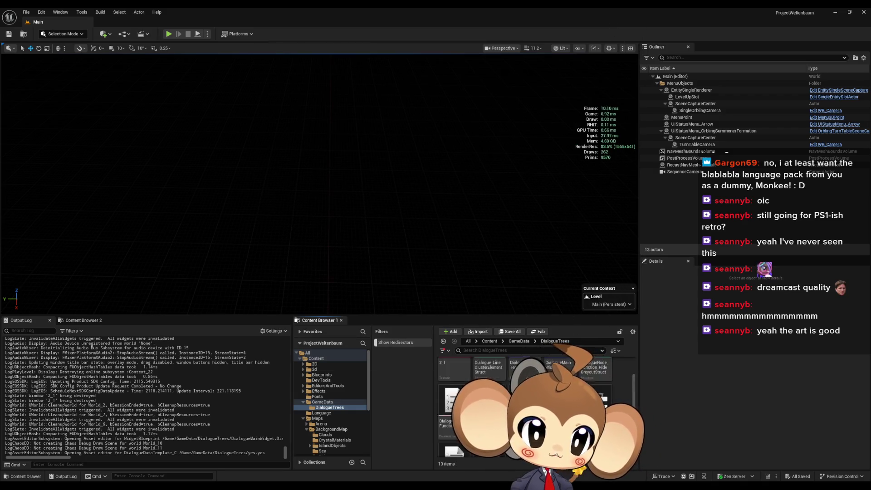
double_click(559, 375)
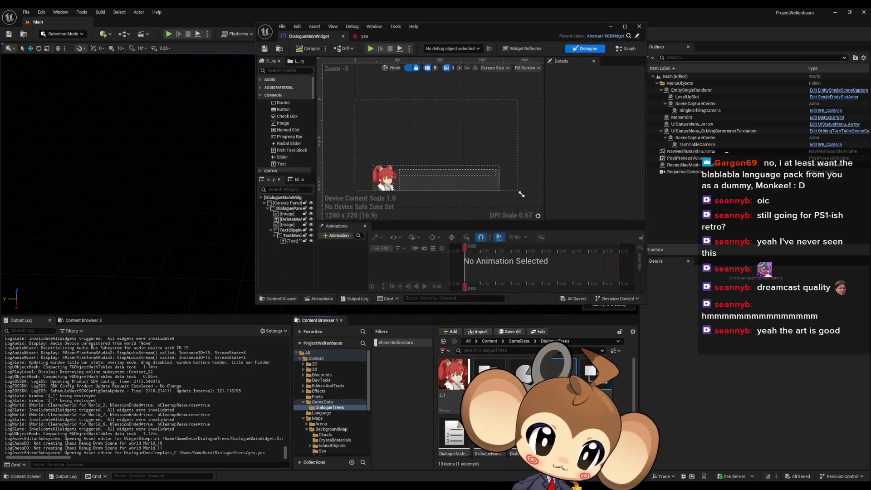
scroll(384, 174, up, 9)
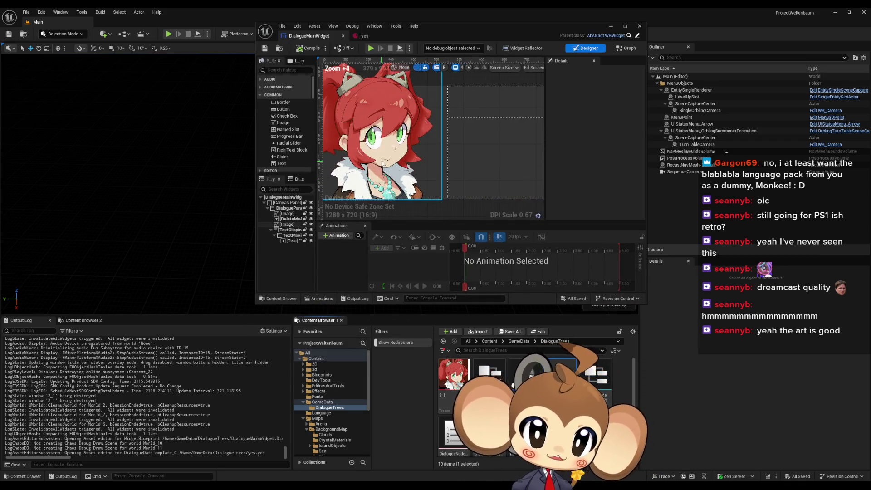
click(382, 164)
scroll(382, 164, down, 2)
scroll(592, 150, down, 2)
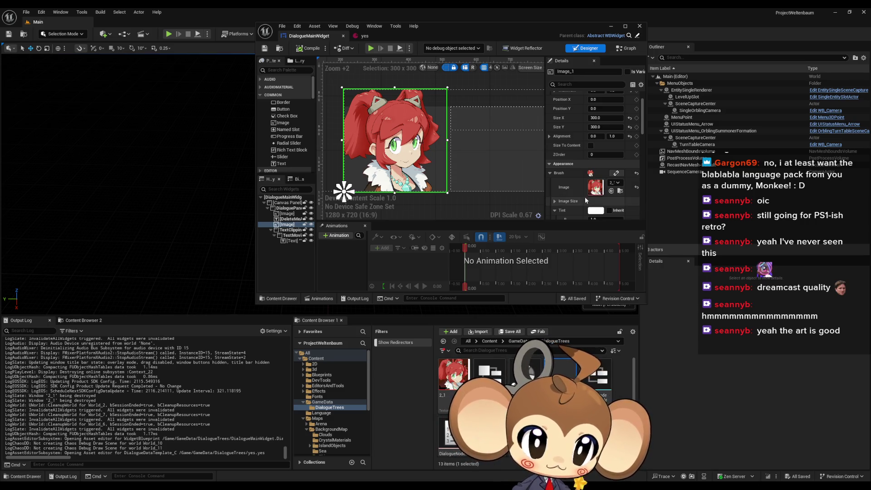
scroll(590, 399, down, 2)
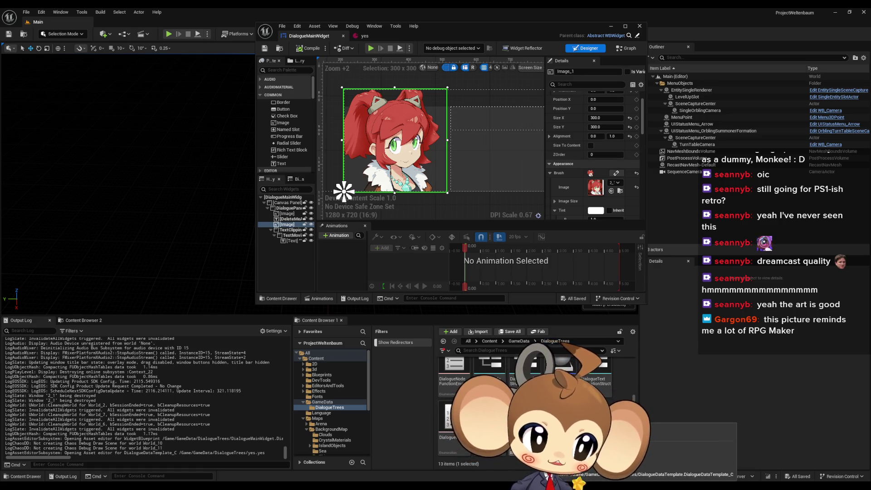
click(568, 435)
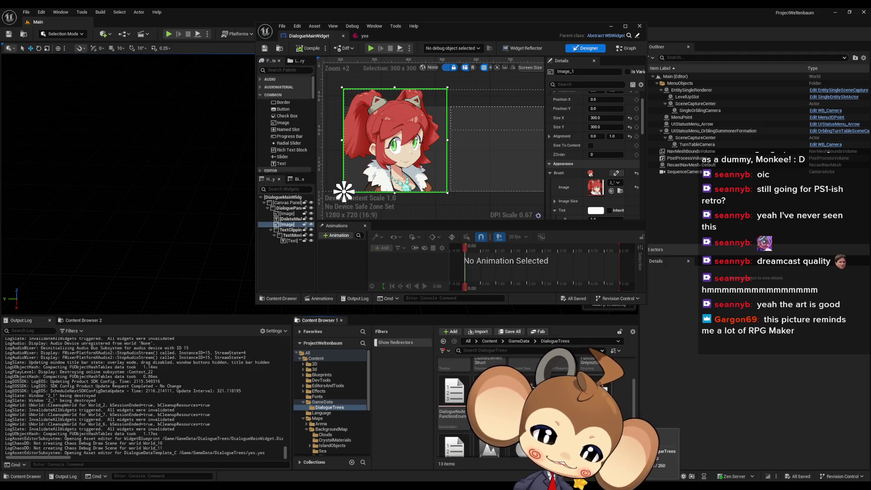
scroll(535, 399, up, 2)
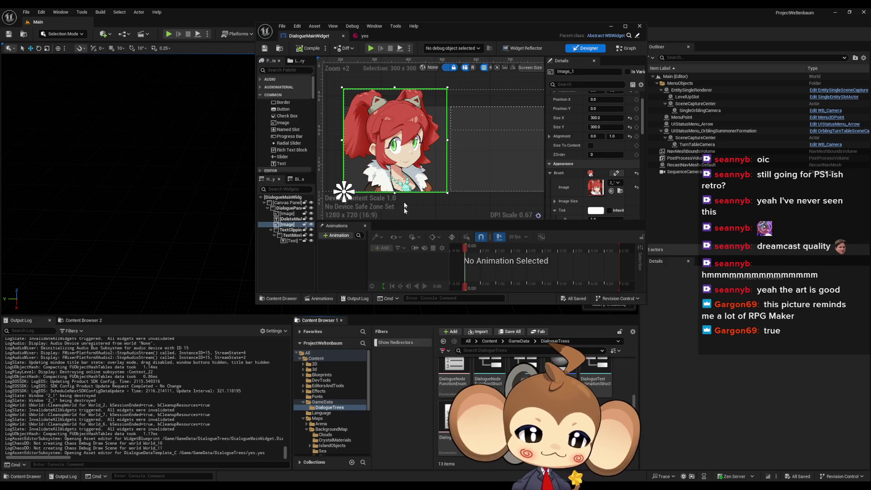
- Move the widget editor window down-left, then bring up the options for an asset in the folder's second row
mouse_move(455, 29)
mouse_down()
mouse_move(356, 75)
mouse_move(309, 67)
mouse_up()
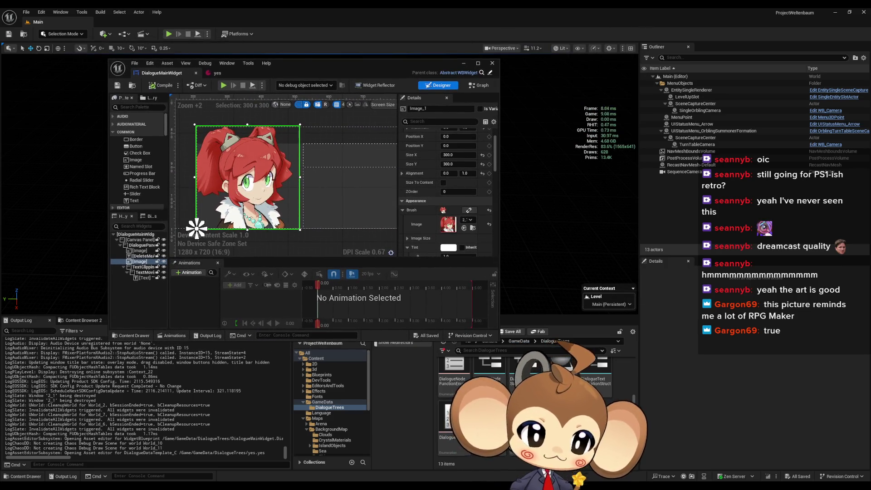
click(606, 380)
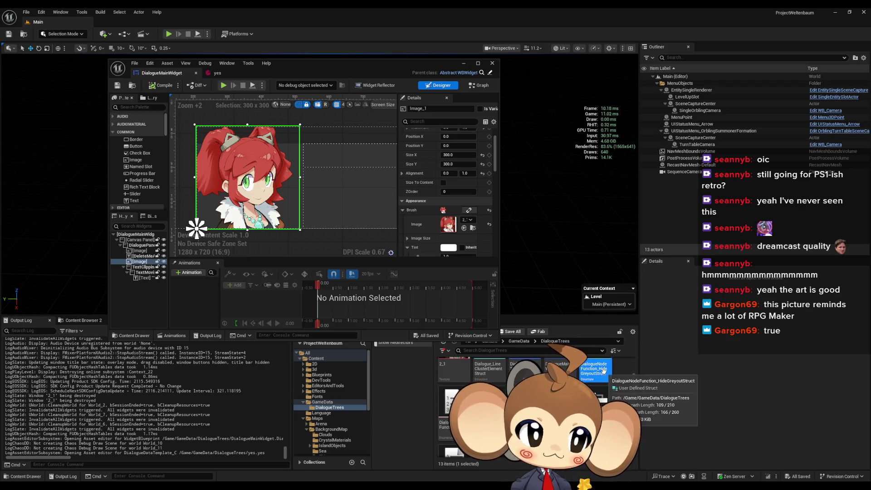
click(490, 401)
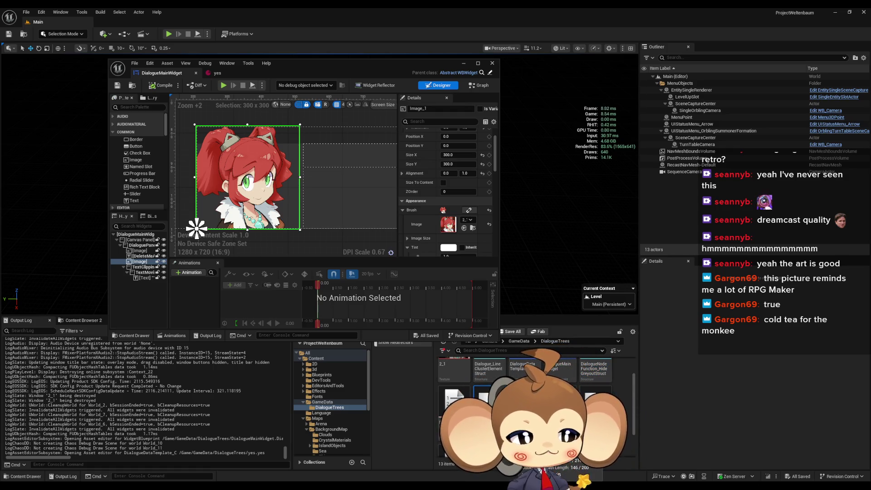
right_click(490, 401)
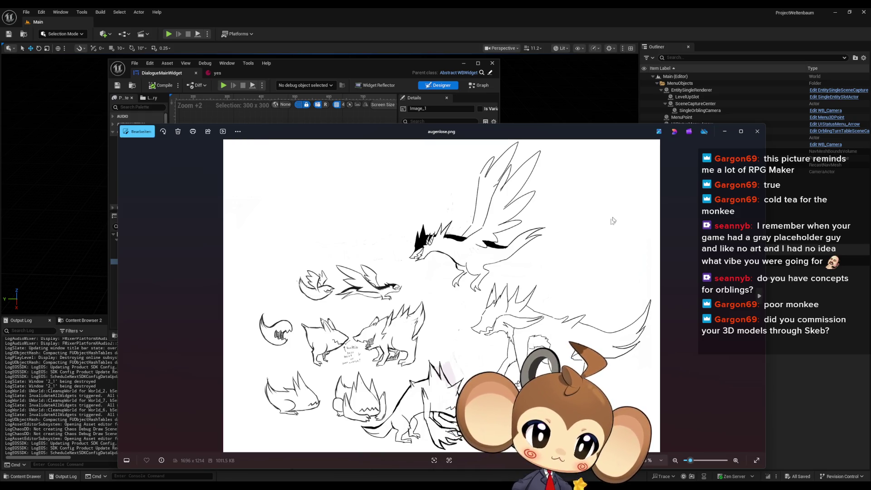
- Close the augenlose.png creature sketch sheet
click(756, 133)
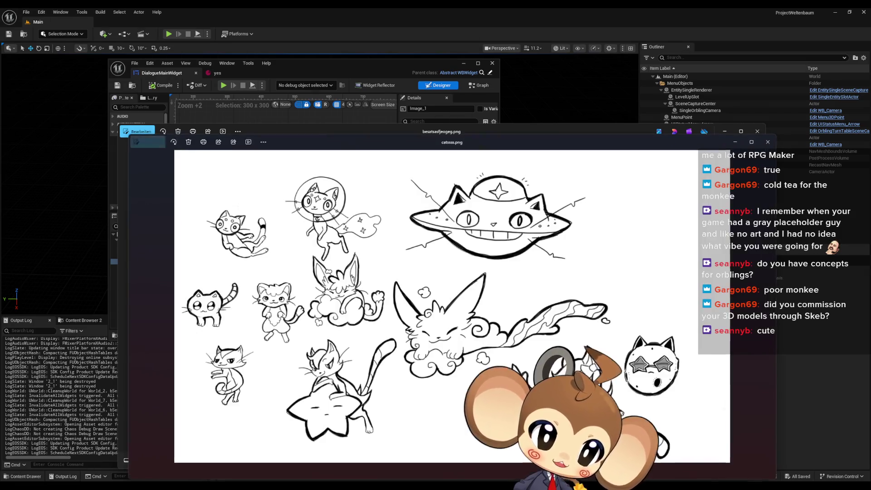
- Close the mushroom sketch sheet and move the catsss.png cat sheet higher on screen
click(513, 128)
mouse_move(513, 127)
mouse_down()
mouse_move(503, 83)
mouse_move(596, 189)
mouse_up()
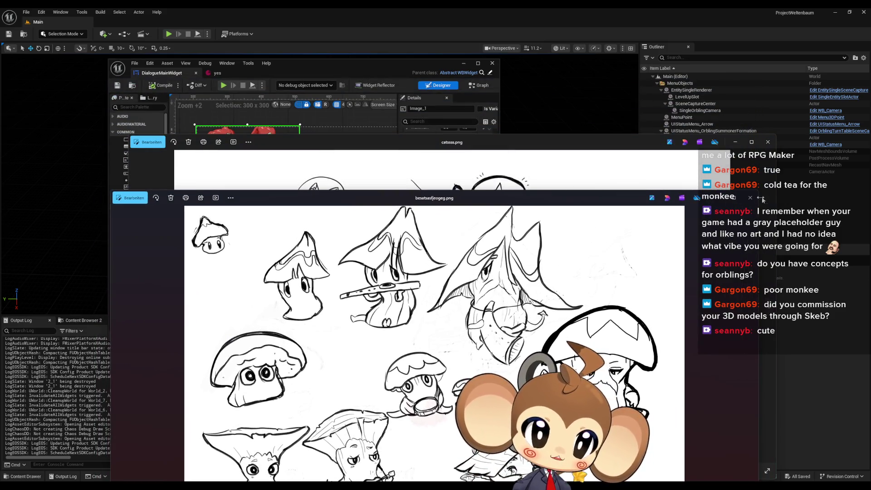
click(750, 198)
mouse_move(523, 141)
mouse_down()
mouse_move(505, 99)
mouse_move(499, 106)
mouse_up()
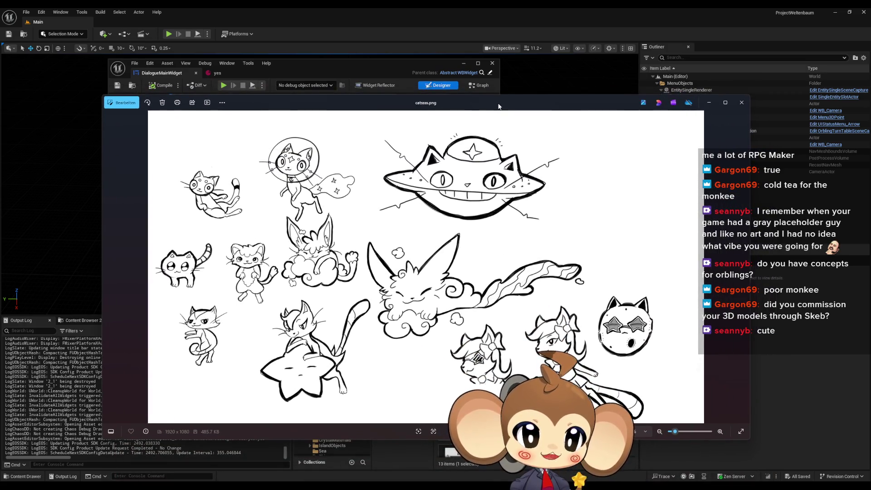
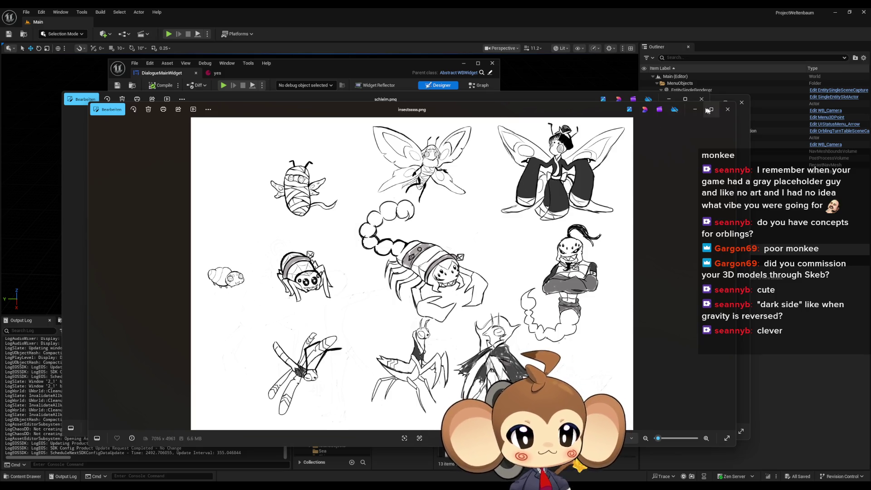
- Close the three concept-sketch images in Photos: insectsssss.png, schleim.png, then the last one
click(727, 110)
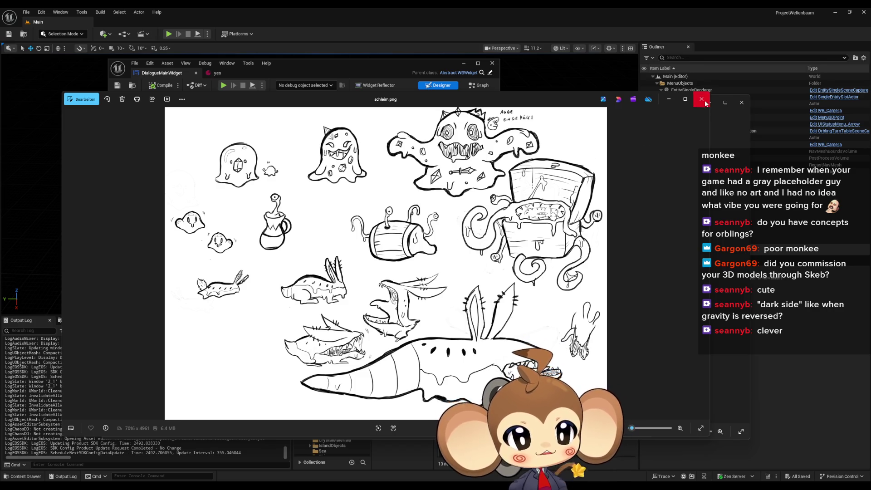
click(702, 99)
click(741, 103)
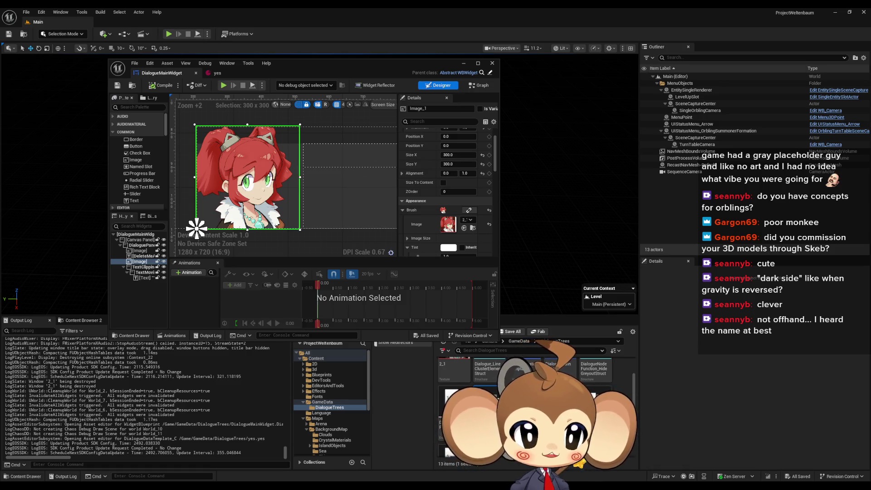
key(alt+Tab)
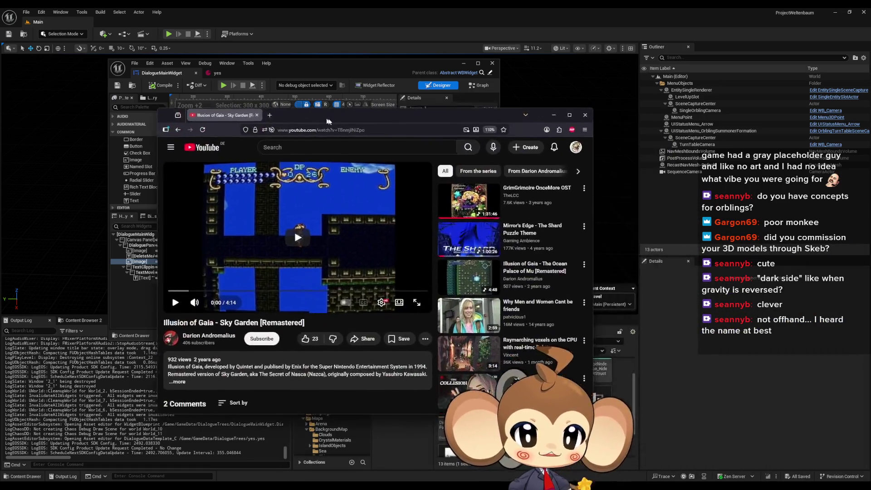
- Play the Illusion of Gaia - Sky Garden [Remastered] video maximized, skip ahead 15 s, then pause it and return to Unreal
double_click(324, 121)
click(300, 286)
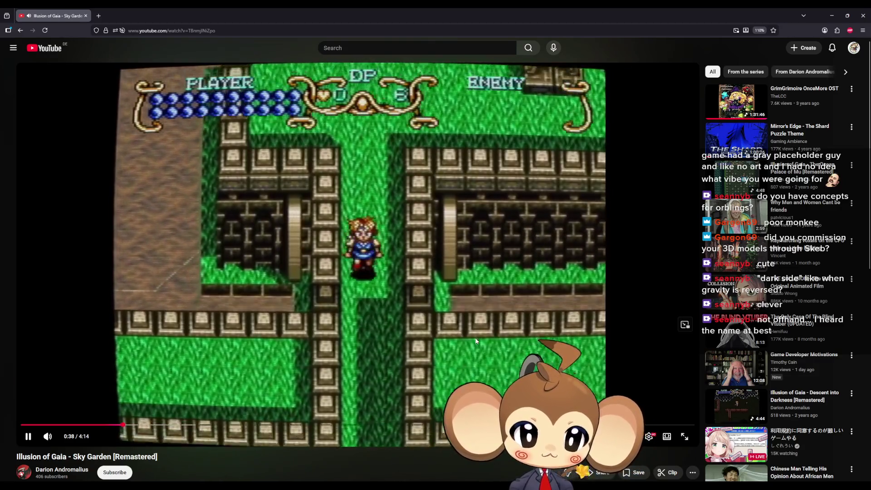
key(Right)
key(Right)
key(Right)
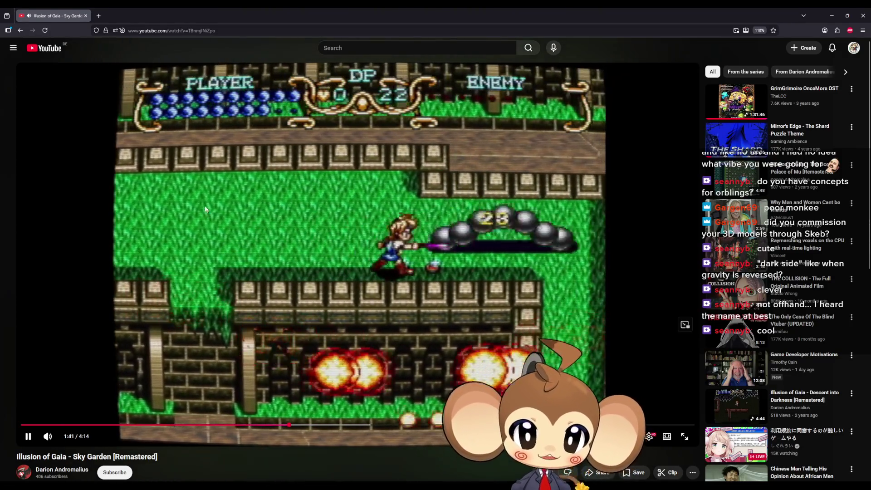
click(241, 225)
key(alt+Tab)
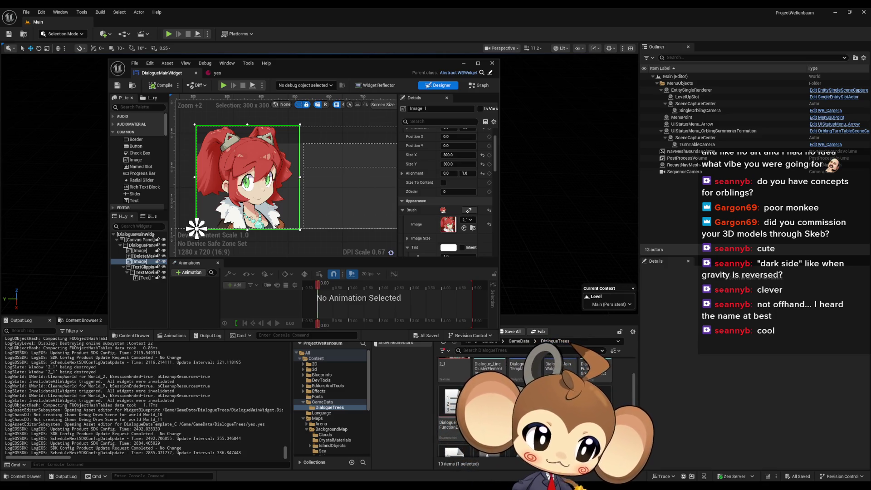
- Reposition the widget editor window down-right and then back up-left
mouse_move(320, 65)
mouse_down()
mouse_move(395, 136)
mouse_move(410, 113)
mouse_up()
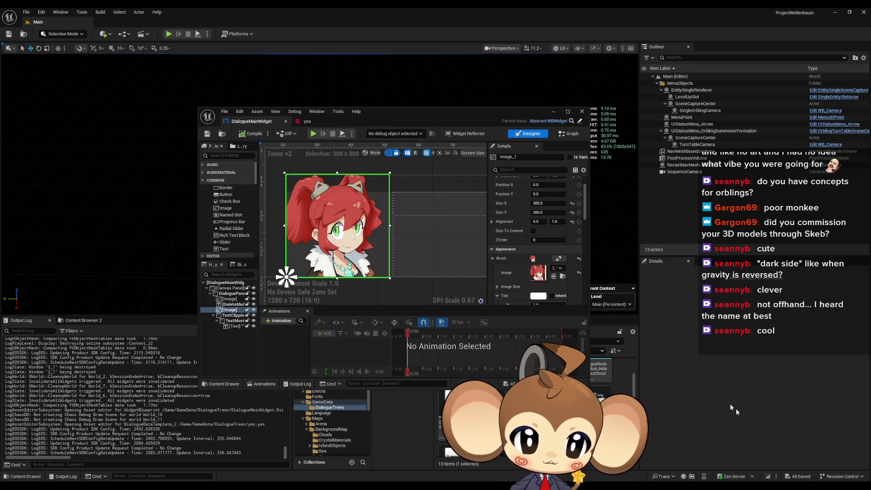
mouse_move(429, 115)
mouse_down()
mouse_move(332, 43)
mouse_move(312, 38)
mouse_up()
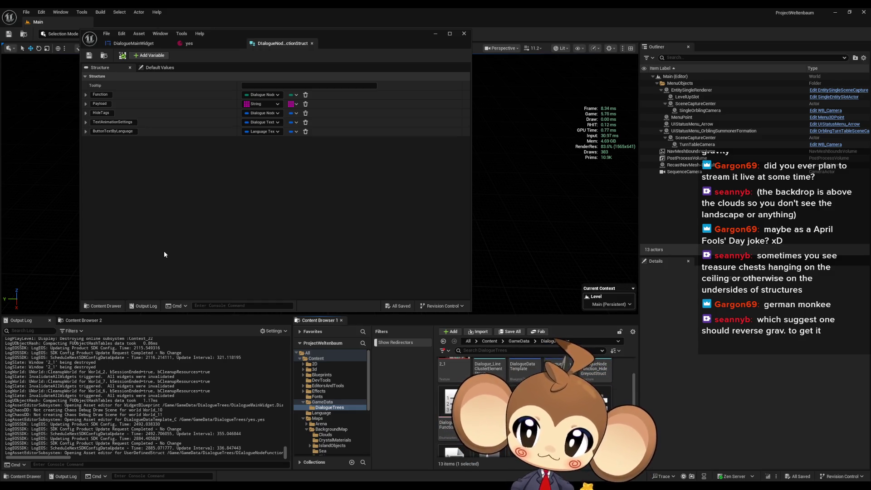
- Add a new struct member of type Texture and rename it from MemberVar_31 to Portrait
click(151, 56)
click(252, 140)
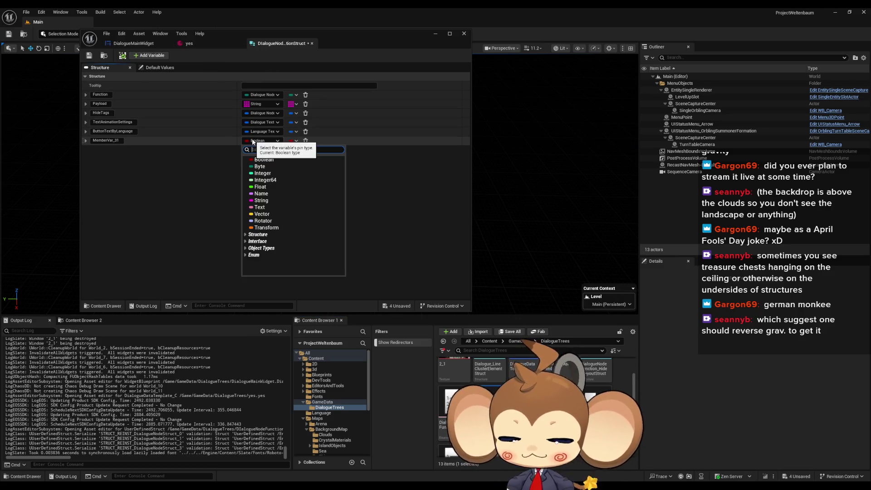
text(texture)
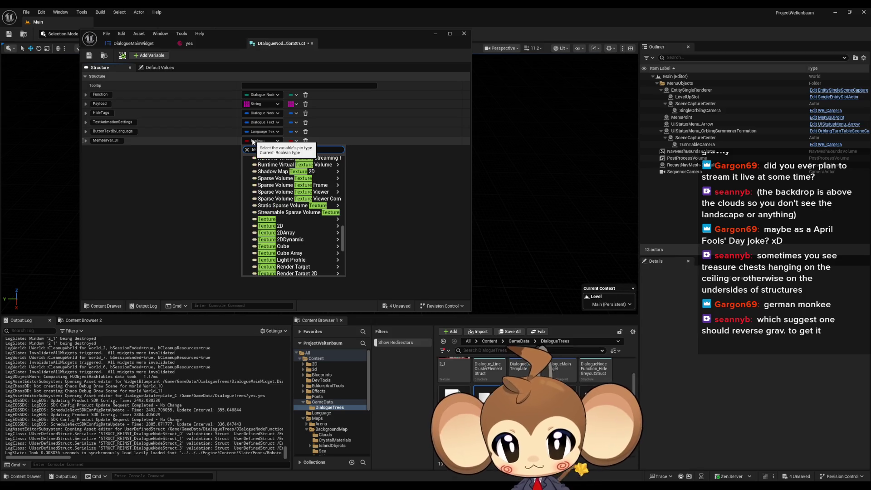
scroll(274, 168, down, 5)
click(269, 219)
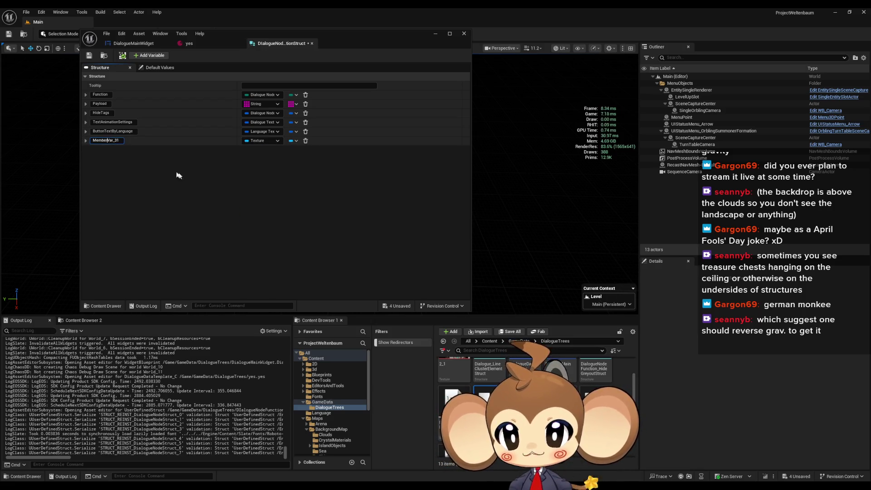
text(Poi)
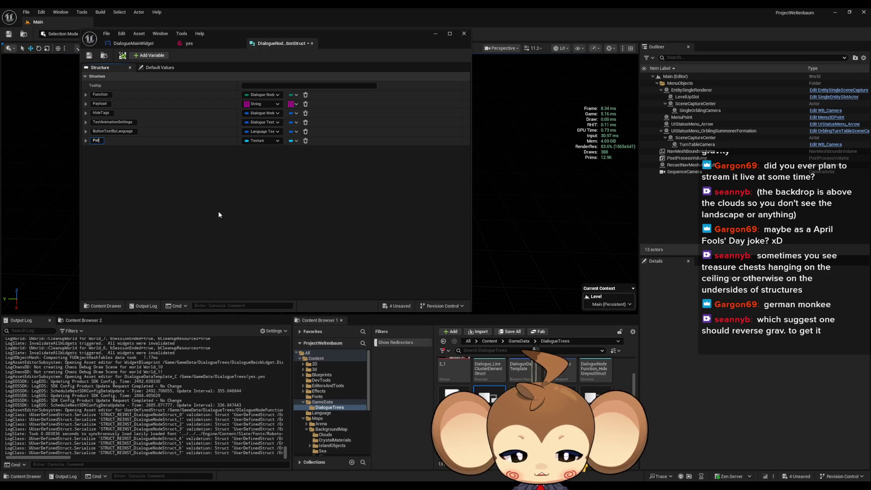
text(ra)
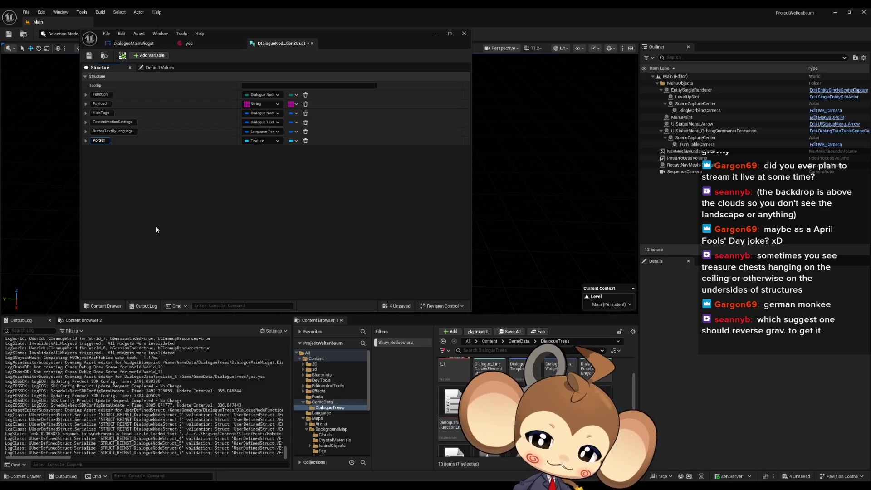
key(Return)
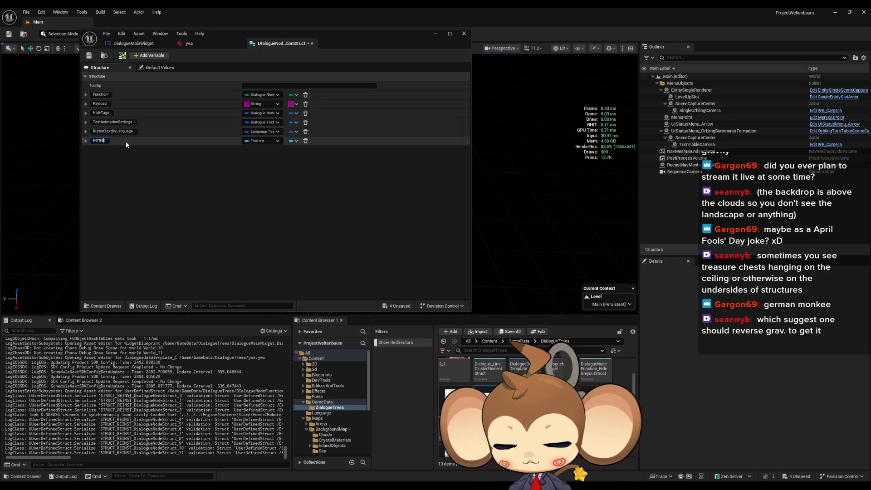
key(Return)
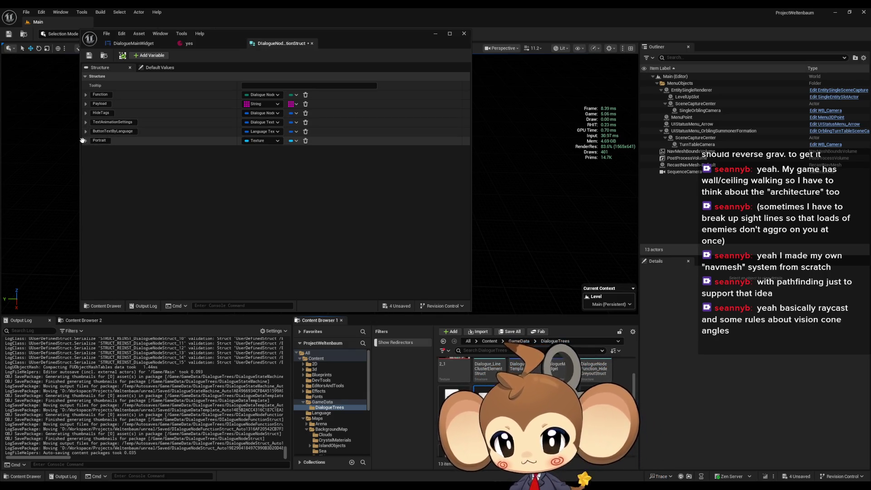
- Reorder the Portrait member, then delete it from the function struct and save the struct
drag(84, 141, 90, 122)
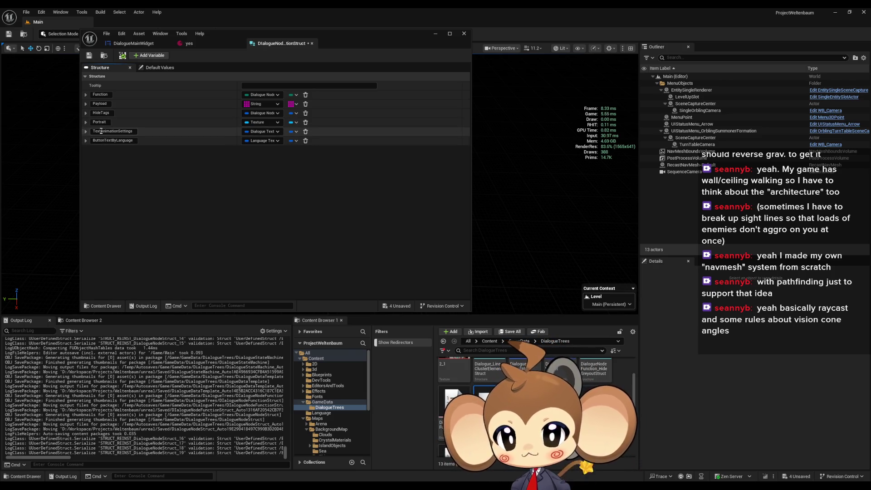
drag(82, 122, 91, 144)
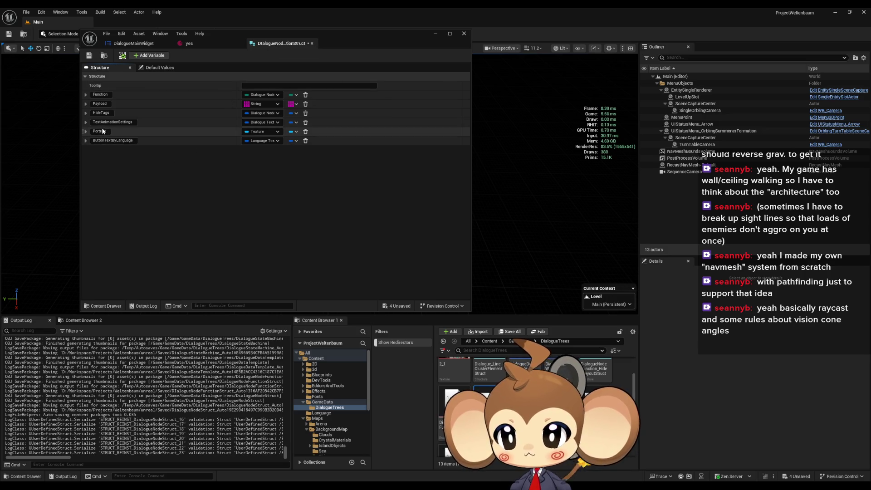
click(305, 131)
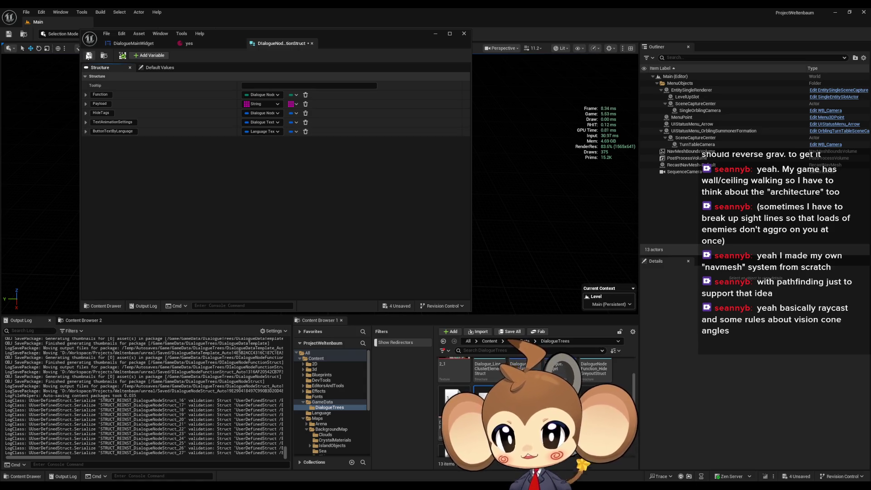
click(89, 56)
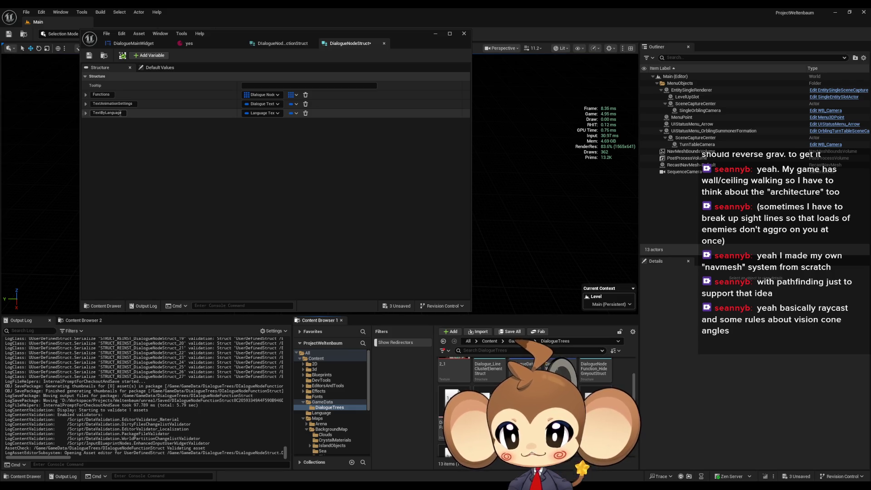
- Add a DialogueNodeStruct member named Portrait with type Texture object reference
click(149, 58)
double_click(118, 122)
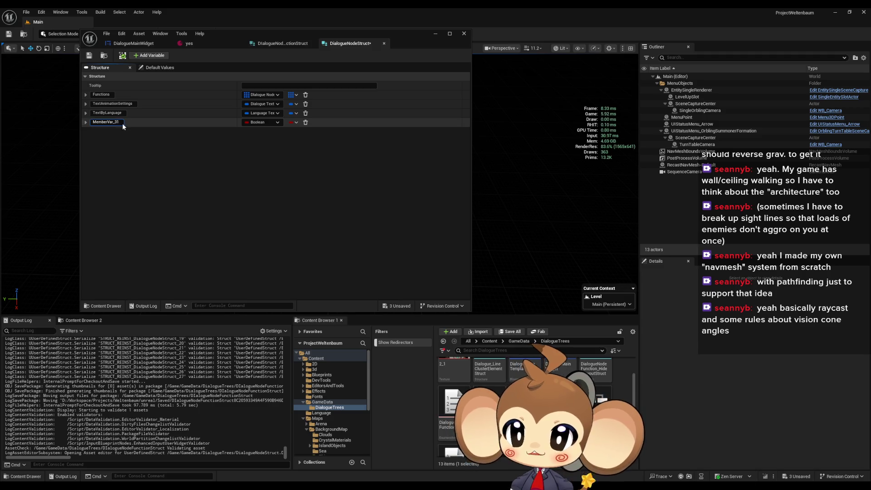
text(Portra)
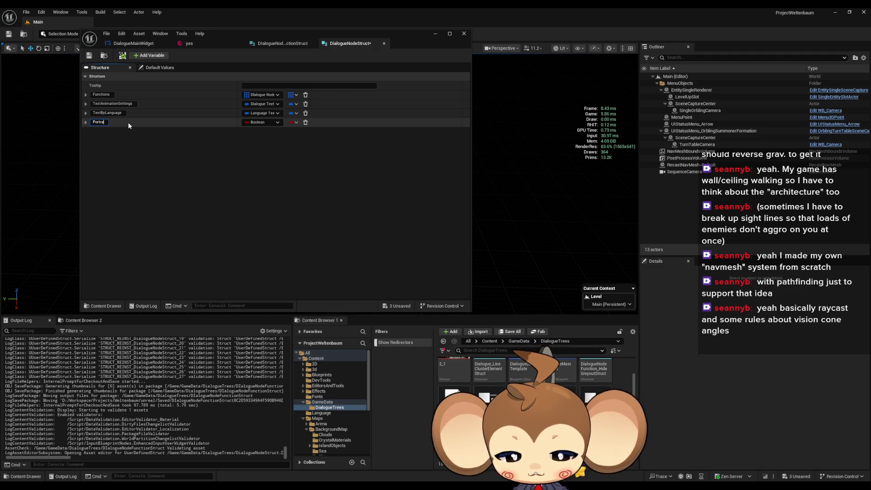
key(Return)
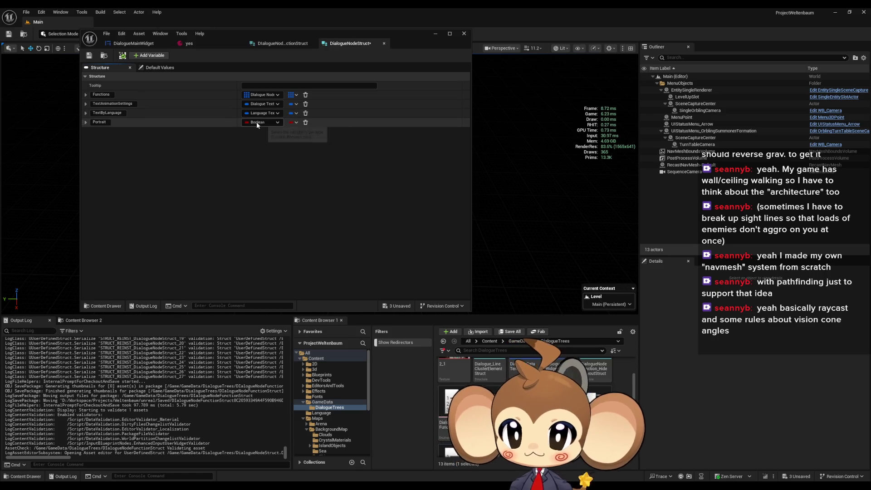
click(257, 122)
text(text)
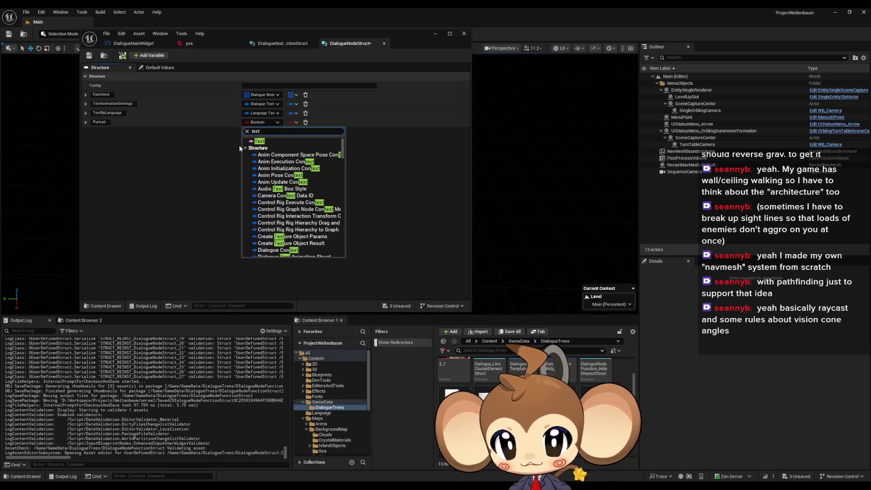
text(ur)
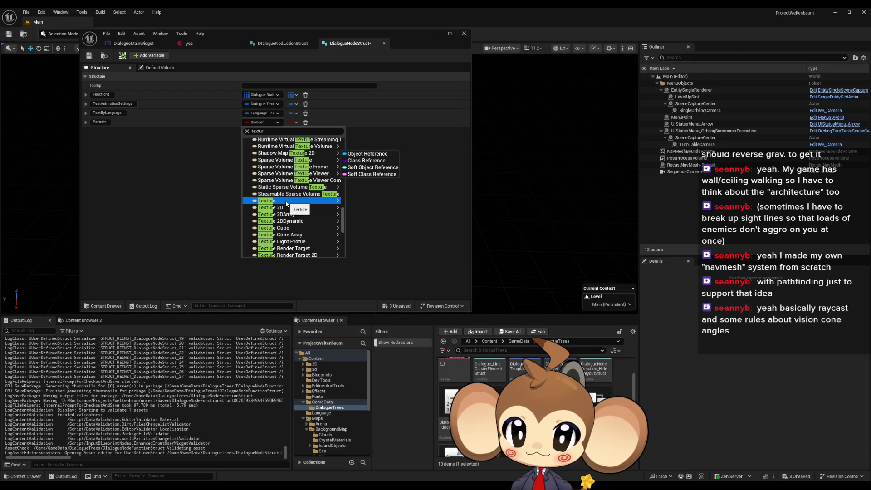
mouse_move(286, 204)
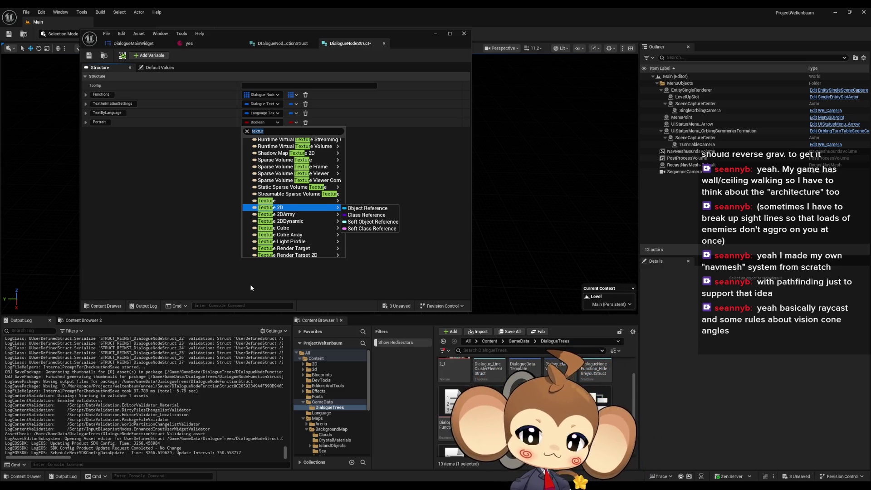
click(368, 202)
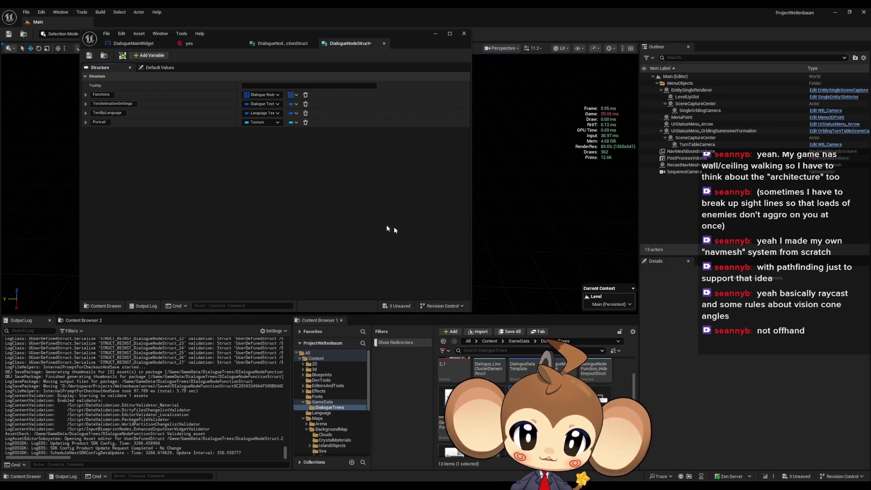
- Move Portrait above TextByLanguage, save DialogueNodeStruct, and open the other dialogue structs
drag(83, 122, 84, 113)
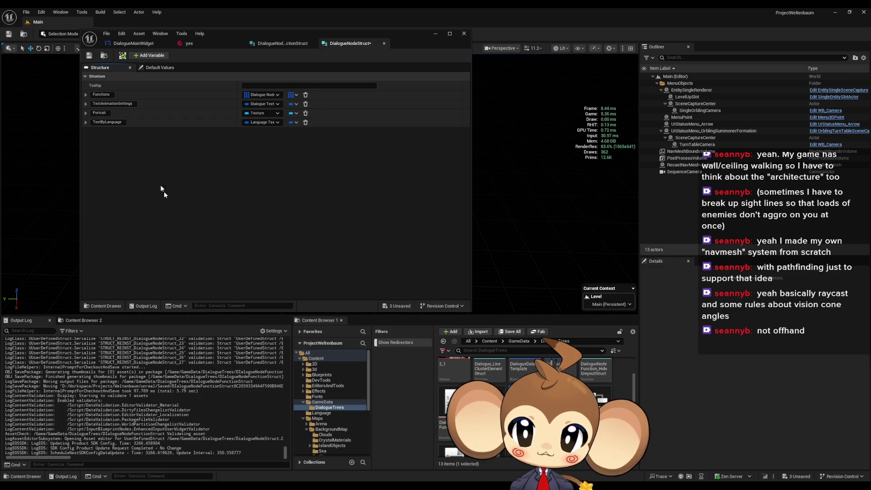
click(89, 56)
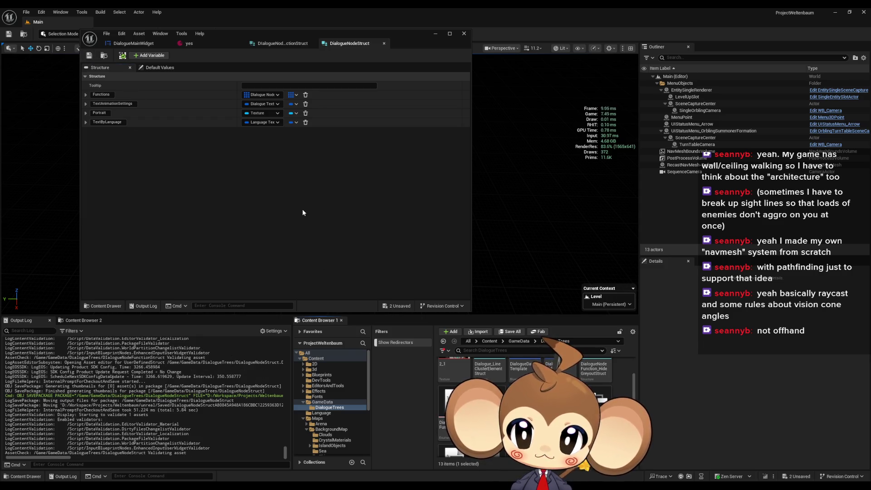
double_click(517, 408)
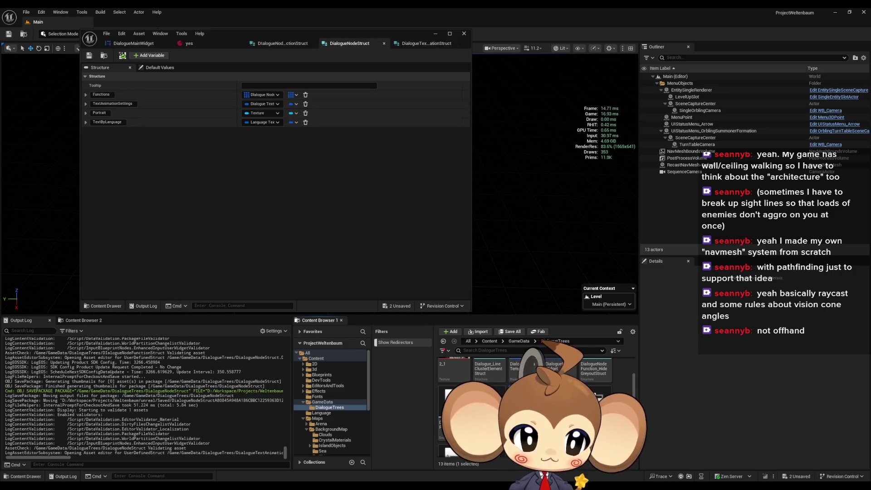
double_click(481, 399)
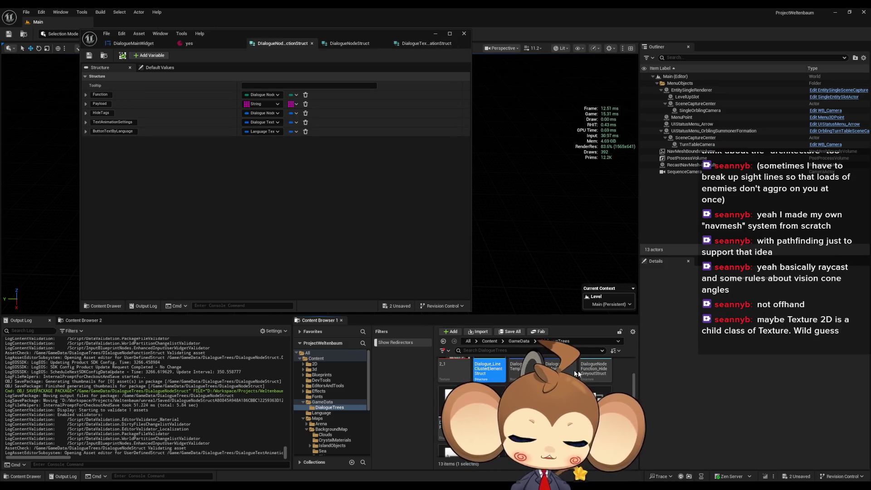
double_click(596, 370)
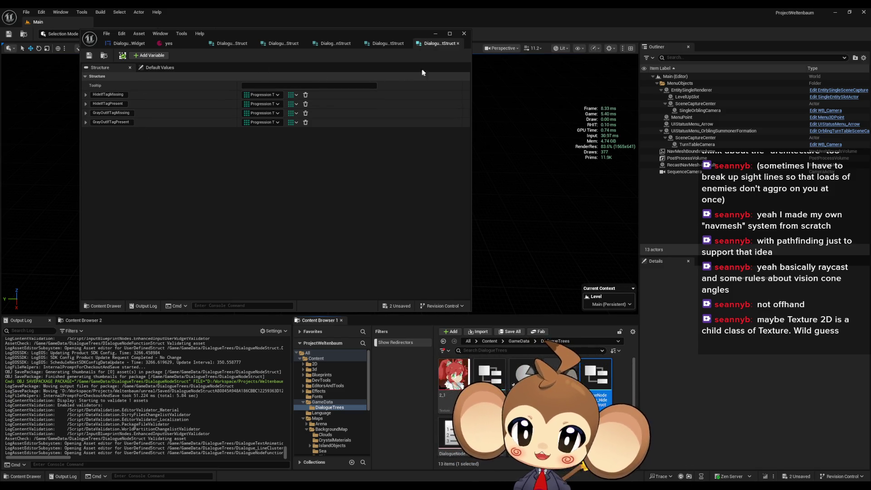
- Save each open struct in turn, including HideGreyout, LineClusterElement and DialogueNodeStruct
click(89, 56)
key(ctrl+shift+Tab)
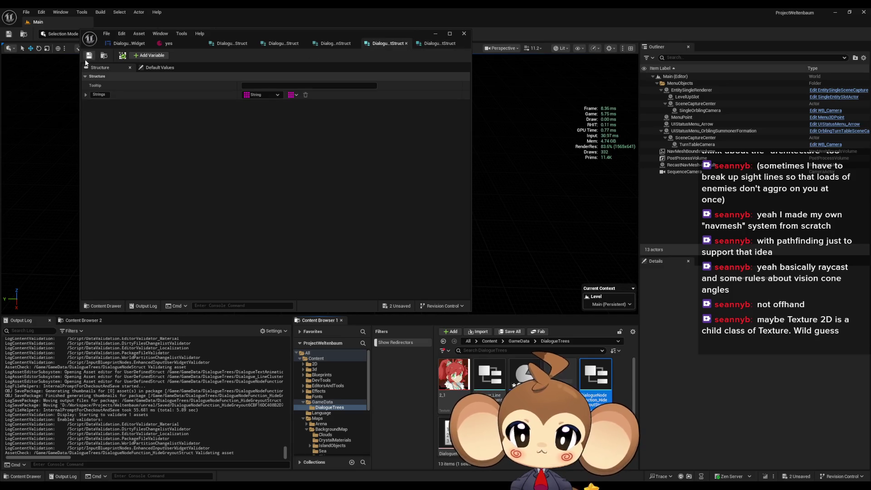
click(89, 56)
key(ctrl+shift+Tab)
click(89, 55)
key(ctrl+shift+Tab)
click(89, 55)
key(ctrl+shift+Tab)
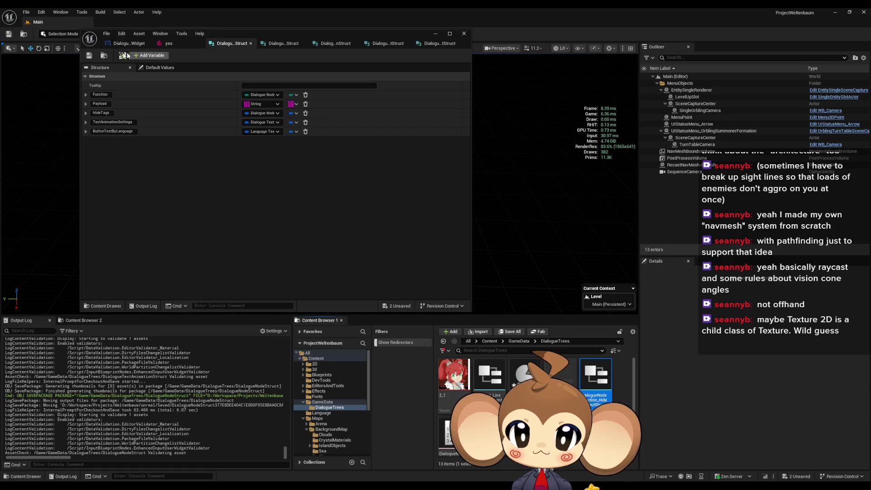
click(89, 55)
click(277, 43)
click(89, 56)
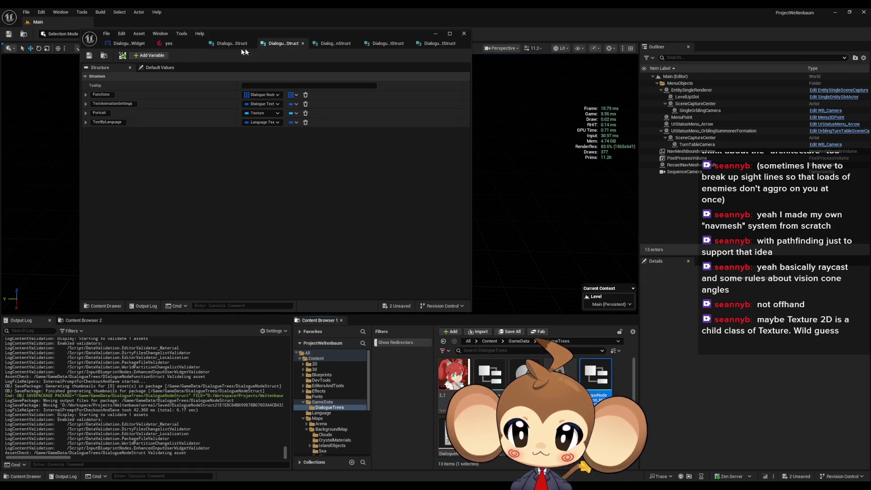
click(89, 55)
key(ctrl+Tab)
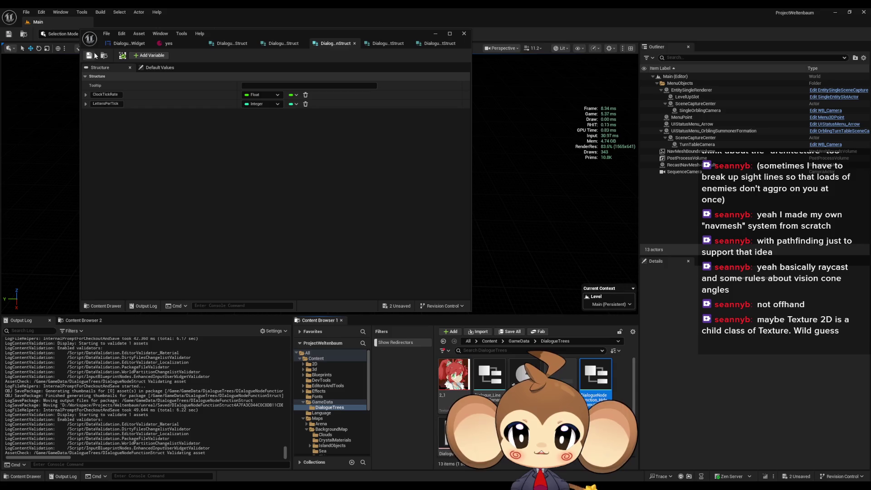
click(379, 44)
key(ctrl+s)
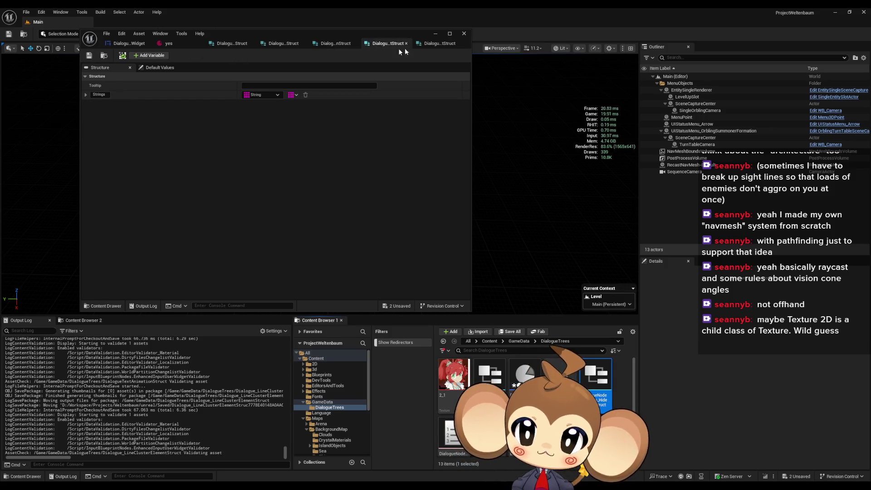
key(ctrl+Tab)
click(89, 55)
key(ctrl+Tab)
click(89, 55)
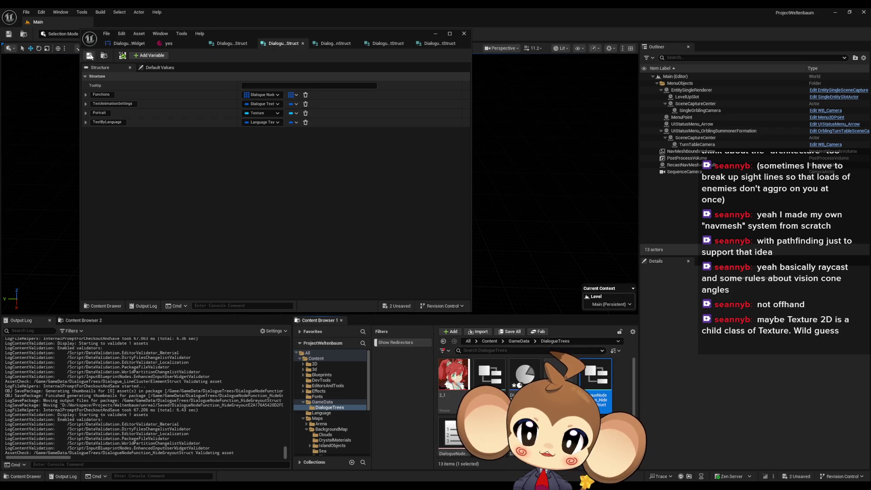
- Use File > Save All, save the remaining structs with Ctrl+S, and return to the 'yes' asset
click(106, 33)
click(128, 77)
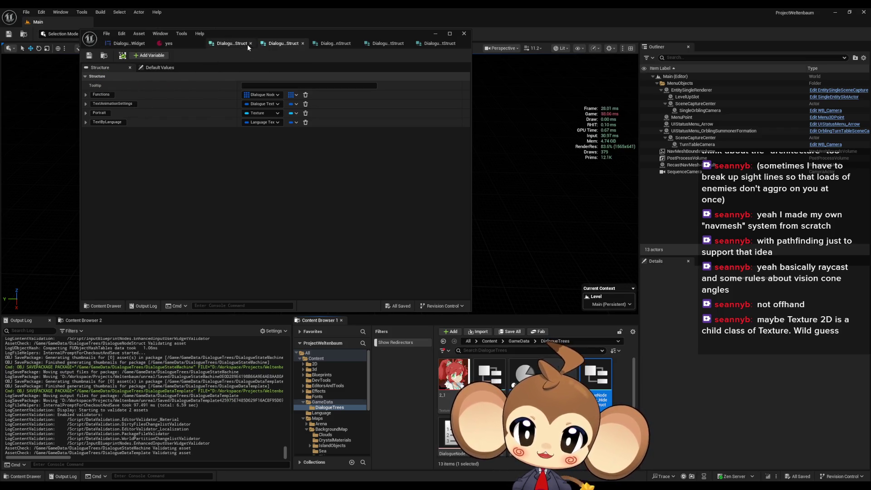
key(ctrl+s)
drag(336, 44, 379, 51)
key(ctrl+s)
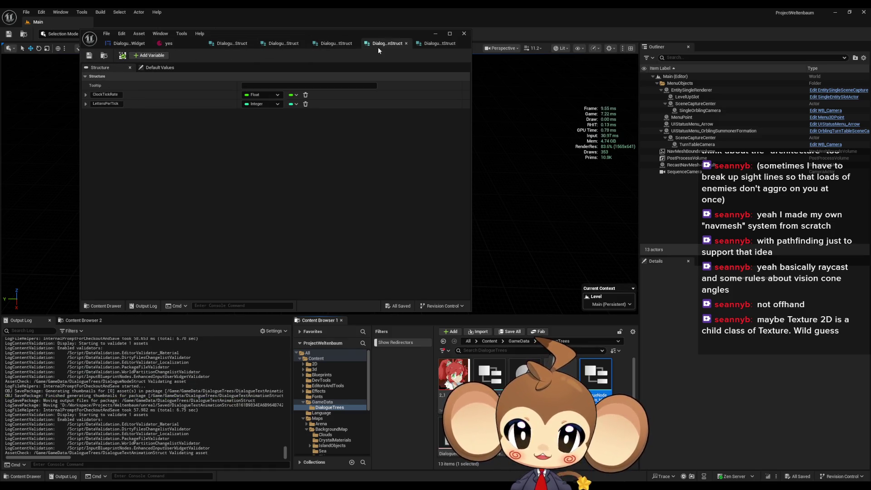
click(336, 43)
key(ctrl+s)
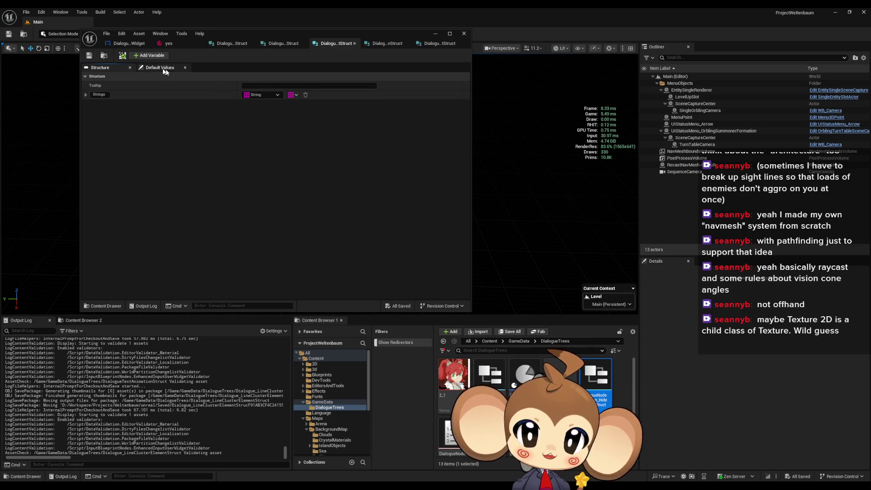
click(386, 44)
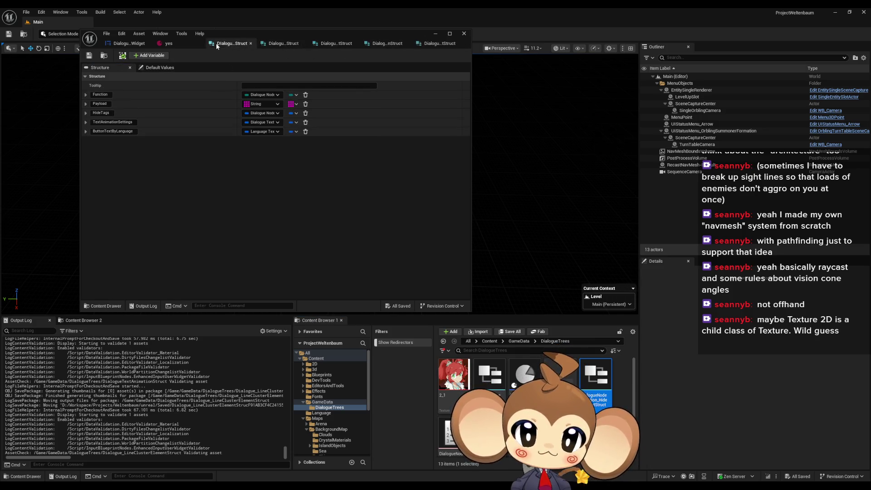
click(167, 42)
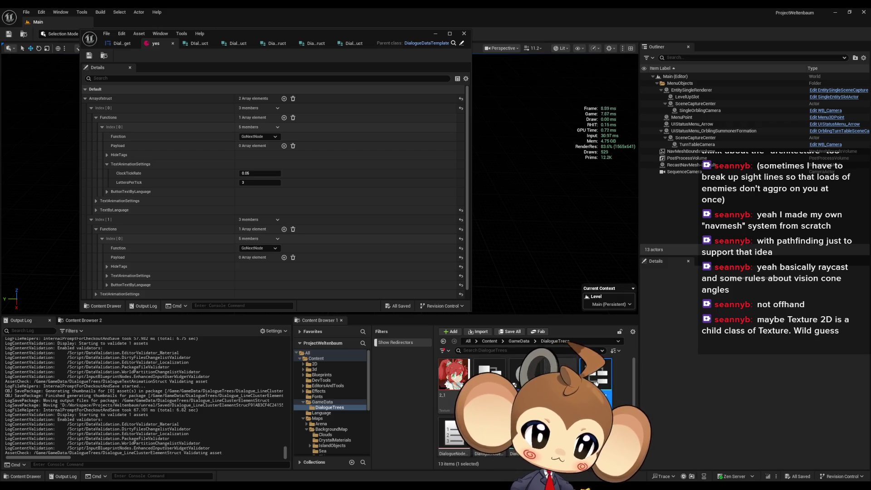
- Compile and save the DialogueDataTemplate blueprint
scroll(595, 383, down, 1)
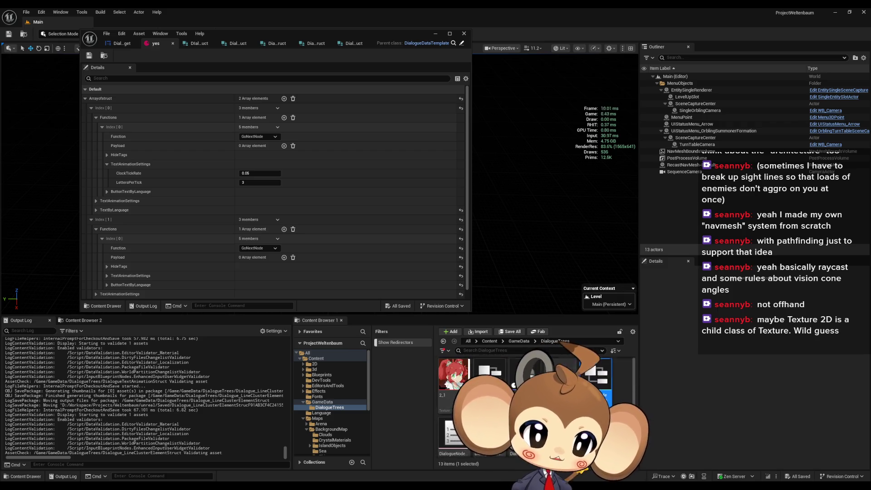
double_click(525, 374)
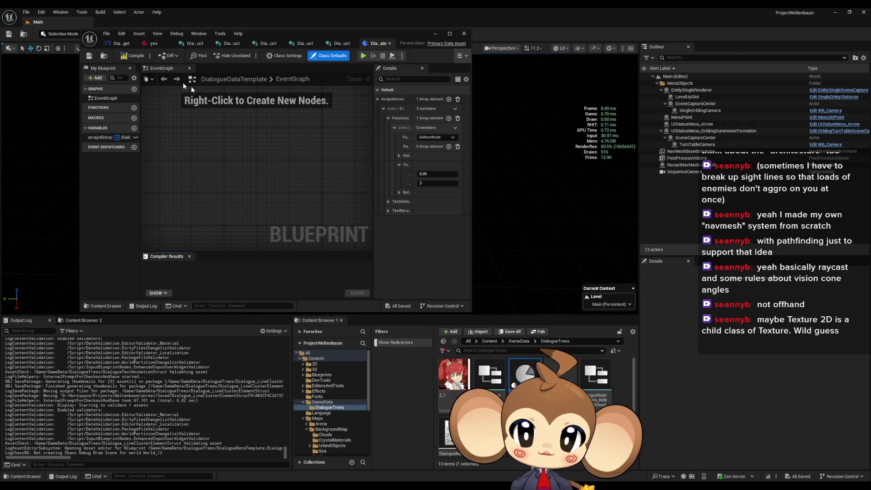
click(129, 59)
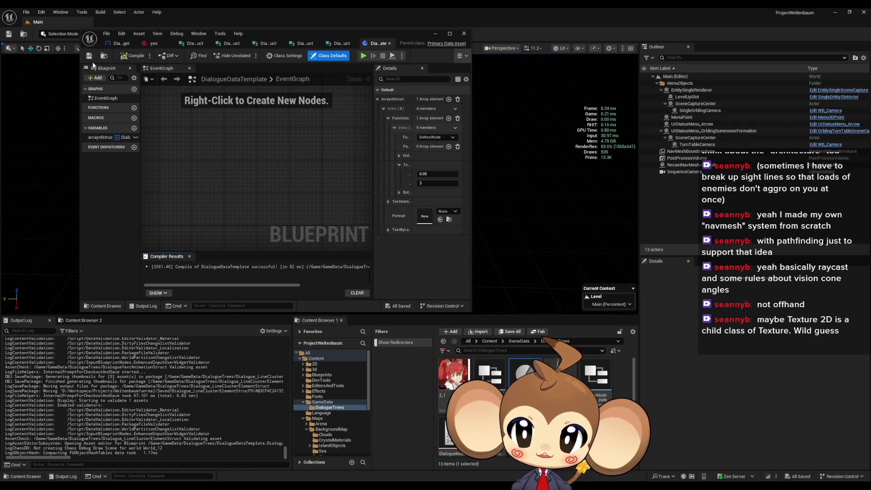
key(ctrl+s)
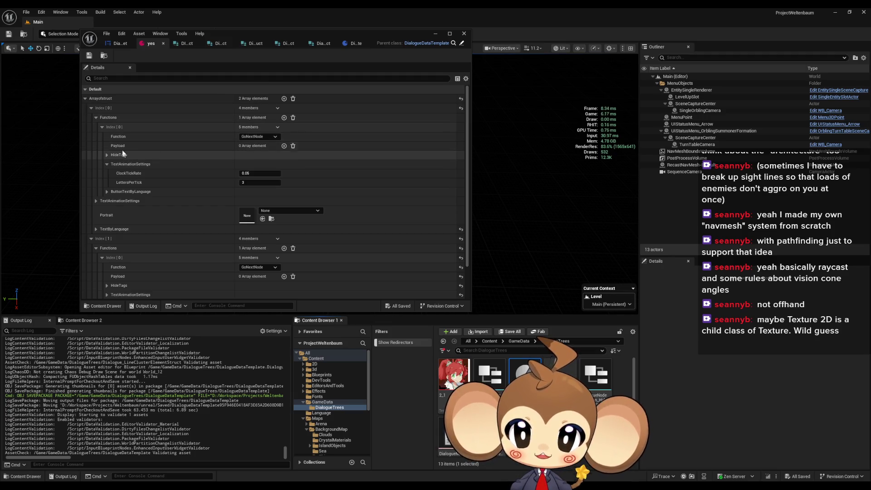
- Collapse the first 'yes' entry's Functions list, then bring up GIMP's File menu
click(97, 118)
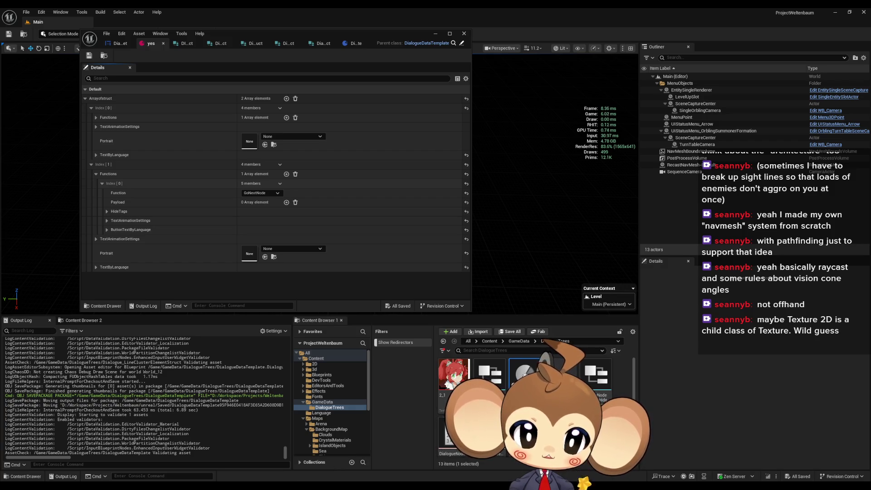
mouse_move(448, 383)
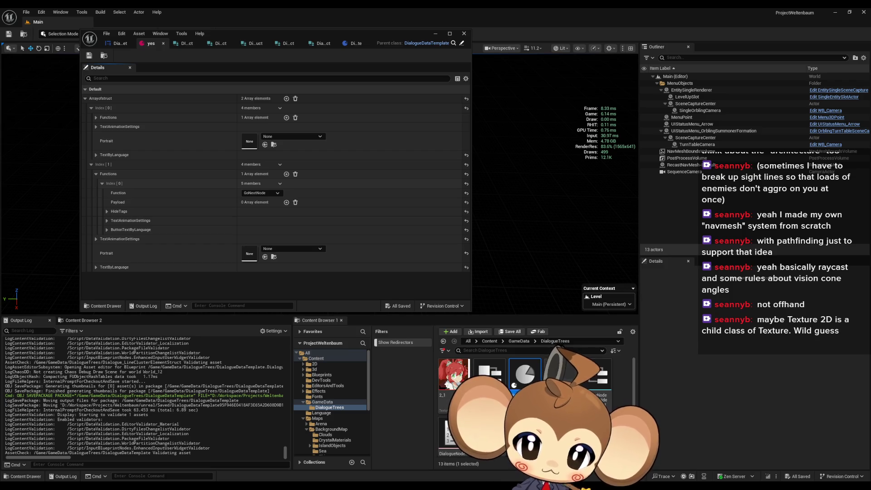
mouse_move(327, 488)
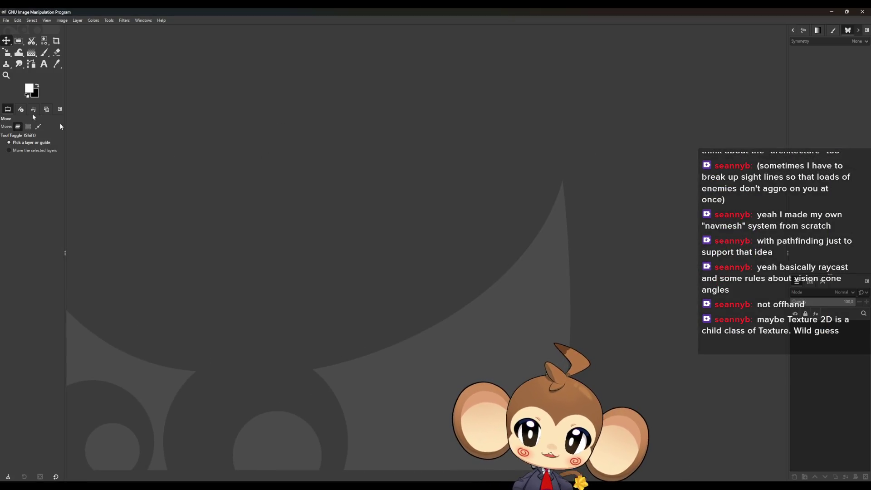
click(3, 19)
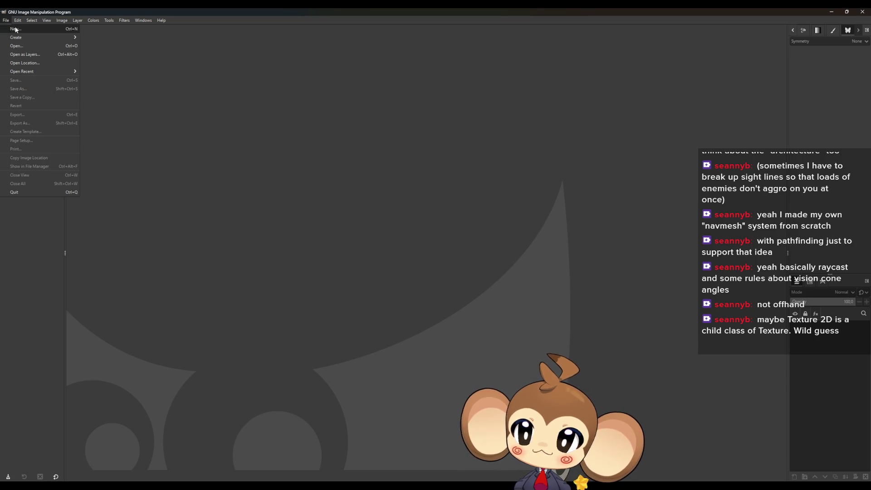
- Create an 800x800 image and replace its background layer with a new transparent layer
click(14, 30)
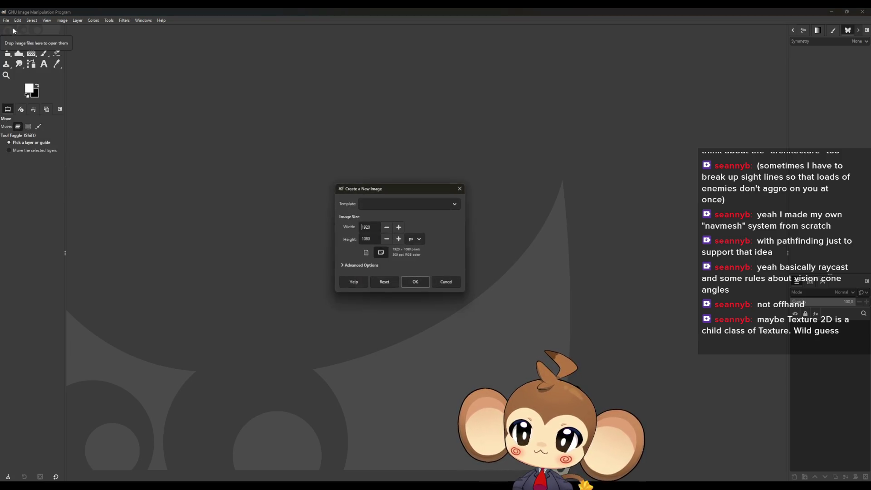
key(ctrl+a)
text(800)
key(Tab)
text(800)
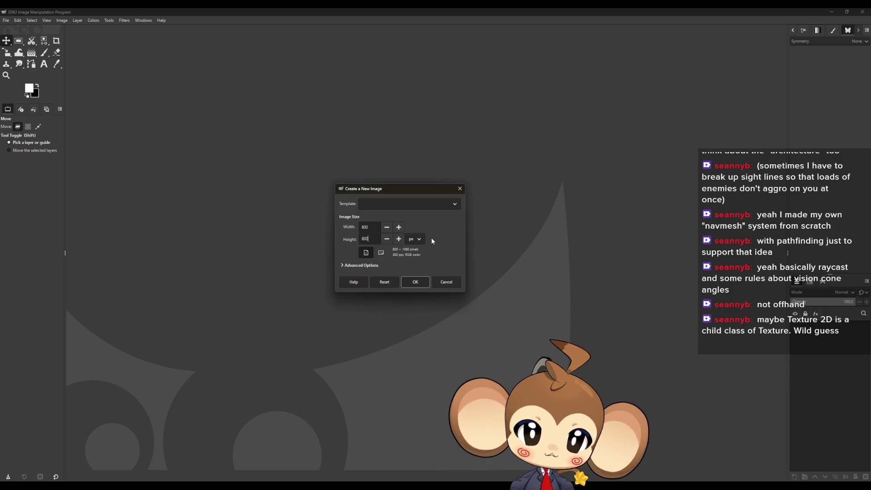
click(414, 282)
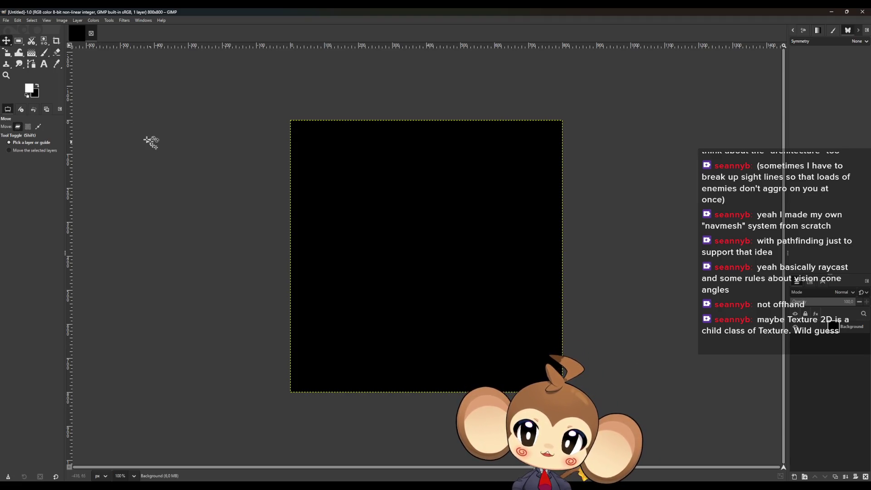
click(865, 477)
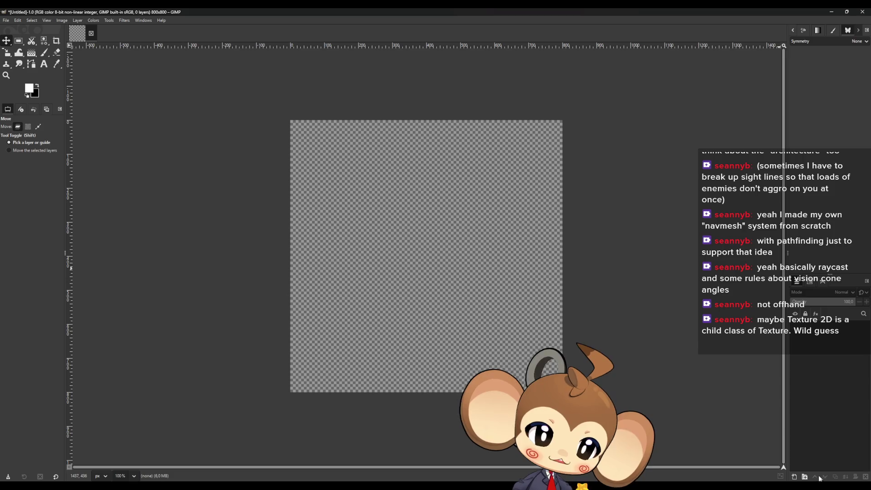
click(794, 477)
click(490, 348)
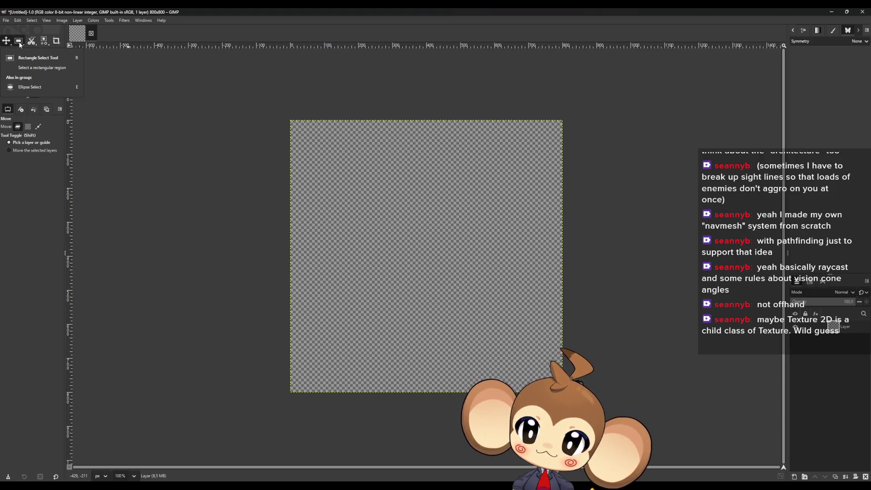
- Select a wide ellipse overlapping the canvas bottom and fill it black for the shoulders
key(e)
mouse_move(261, 249)
mouse_down()
mouse_move(607, 489)
mouse_move(579, 489)
mouse_up()
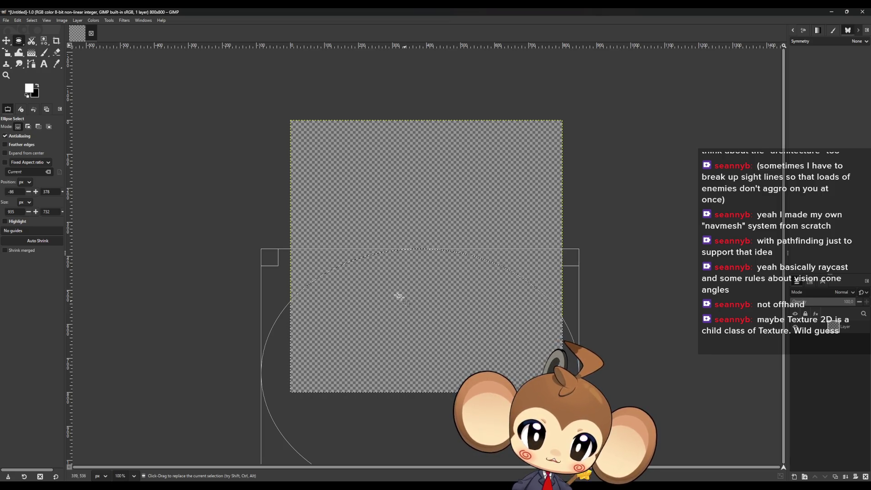
mouse_move(311, 255)
mouse_down()
mouse_move(322, 335)
mouse_move(332, 328)
mouse_move(330, 339)
mouse_up()
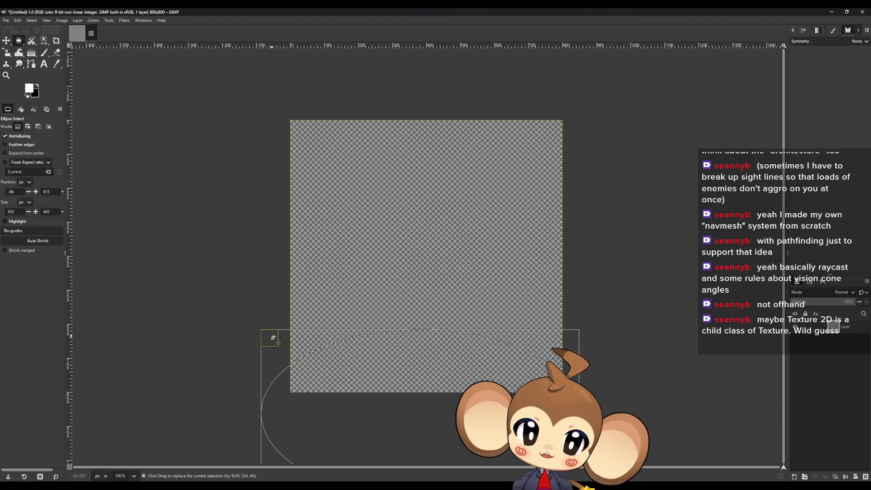
mouse_move(386, 431)
mouse_down()
mouse_move(425, 434)
mouse_move(400, 434)
mouse_move(391, 449)
mouse_move(427, 447)
mouse_up()
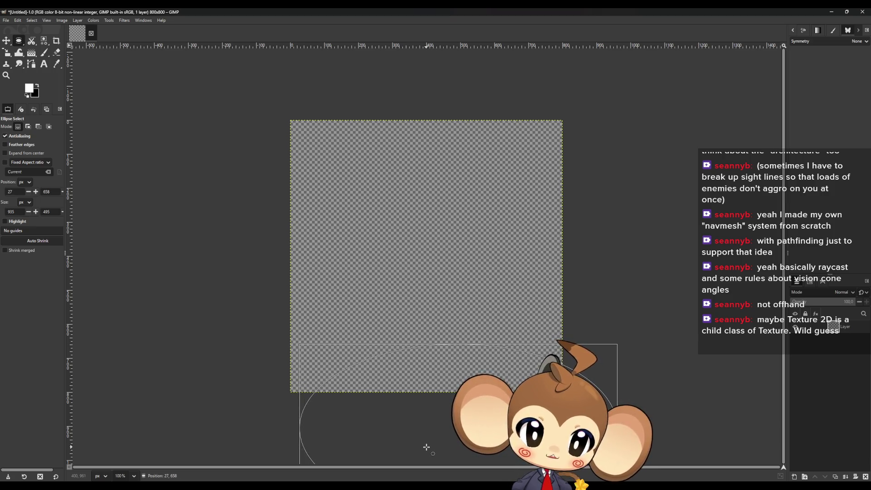
mouse_move(426, 447)
mouse_down()
mouse_move(272, 436)
mouse_move(291, 432)
mouse_move(291, 195)
mouse_move(418, 228)
mouse_move(356, 267)
mouse_move(377, 216)
mouse_move(359, 132)
mouse_move(389, 91)
mouse_move(393, 68)
mouse_move(393, 99)
mouse_move(420, 149)
mouse_up()
click(387, 132)
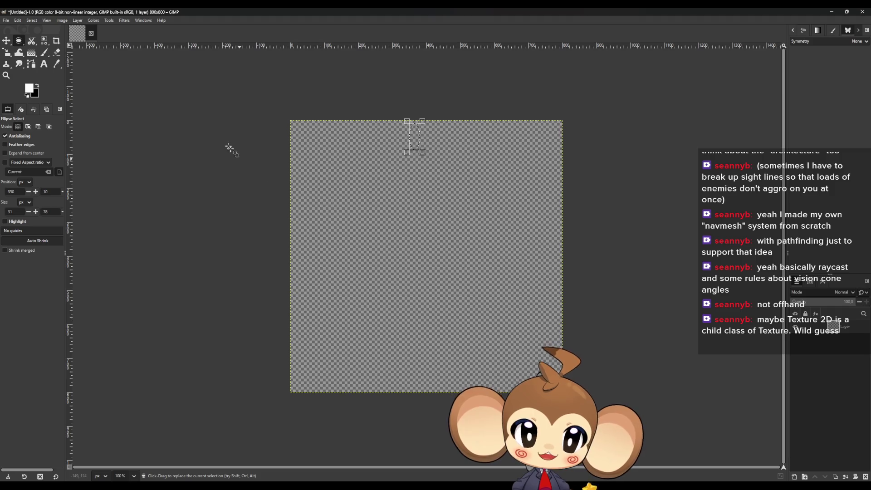
mouse_move(230, 231)
mouse_down()
mouse_move(363, 385)
mouse_move(626, 412)
mouse_move(624, 423)
mouse_up()
click(298, 263)
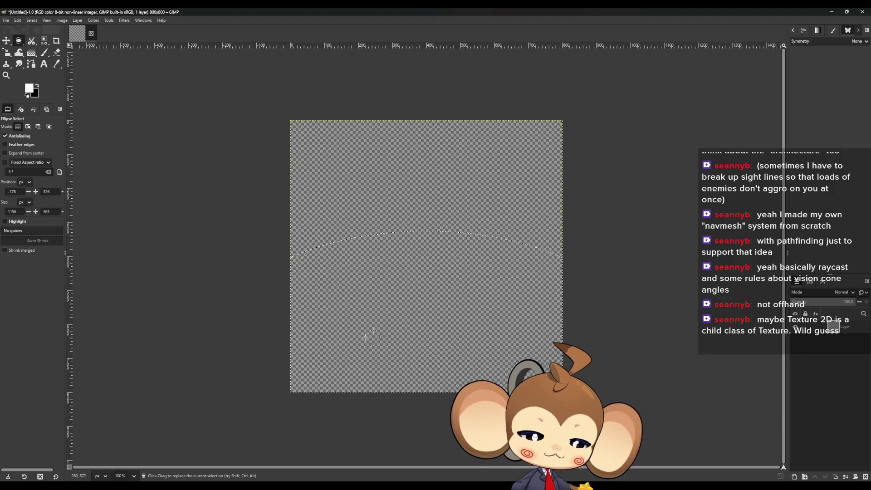
mouse_move(170, 318)
mouse_down()
mouse_move(661, 424)
mouse_move(677, 470)
mouse_up()
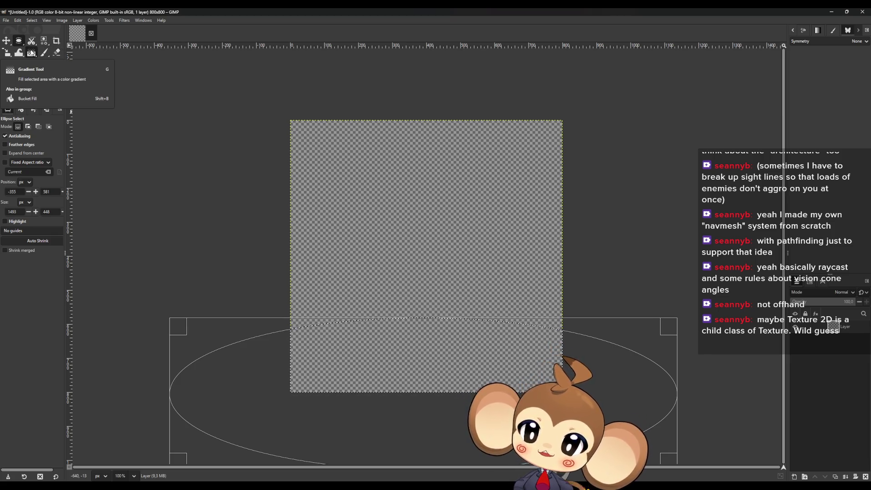
key(shift+b)
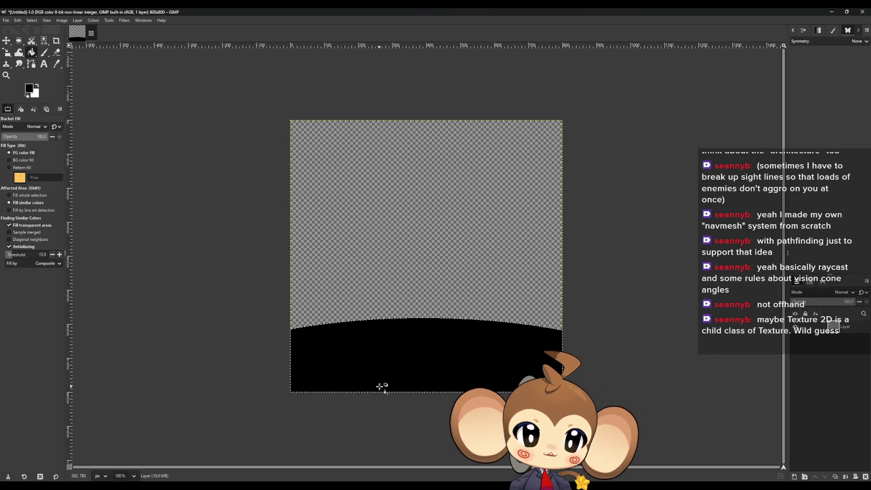
click(18, 40)
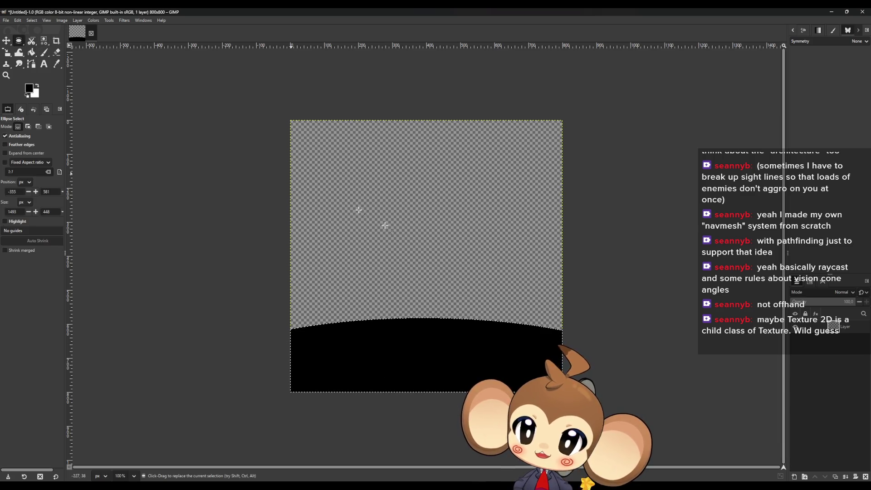
- Select a large circle above the shoulders, fill it black as the head, and clear the selection
mouse_move(339, 179)
mouse_down()
mouse_move(519, 336)
mouse_move(512, 327)
mouse_up()
mouse_move(332, 137)
mouse_down()
mouse_move(532, 335)
mouse_move(522, 321)
mouse_up()
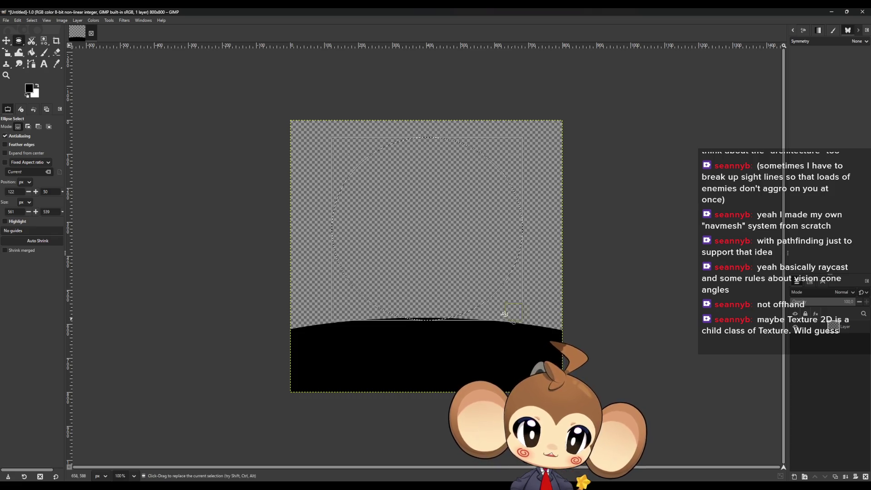
click(32, 53)
click(468, 241)
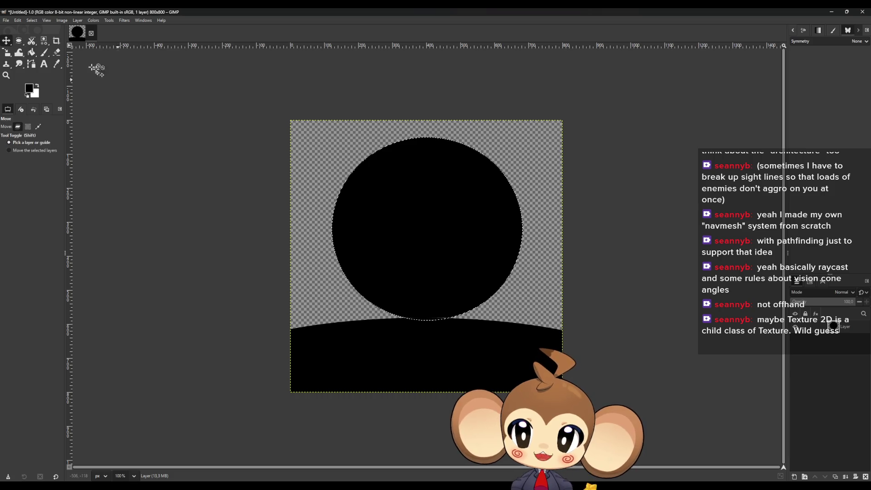
click(19, 41)
click(323, 149)
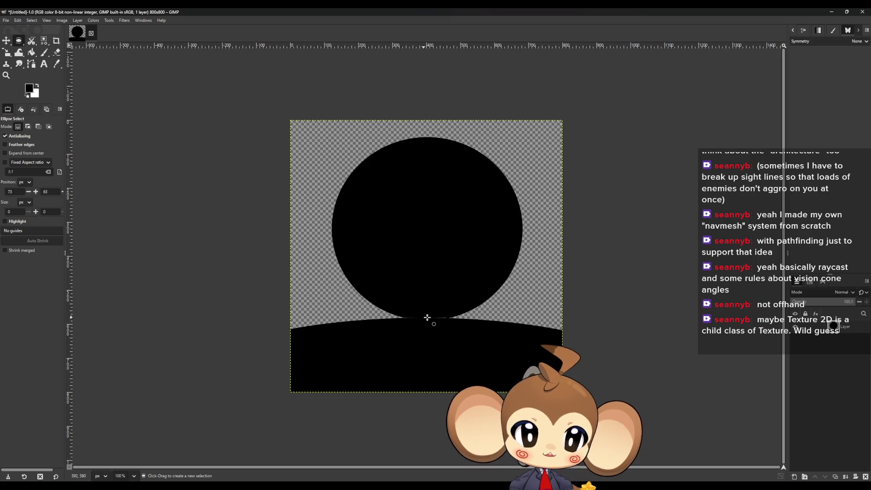
- Zoom in and draw a pencil line closing the gap beneath the head, then zoom back out
scroll(431, 329, up, 5)
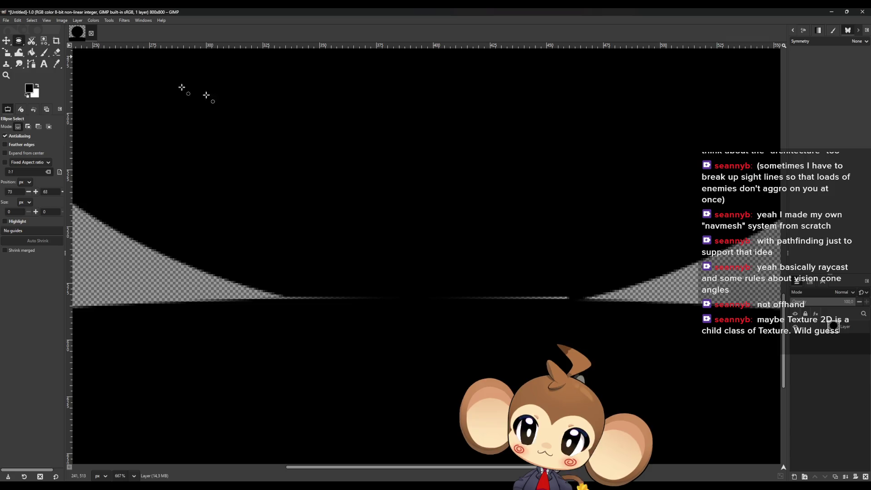
key(n)
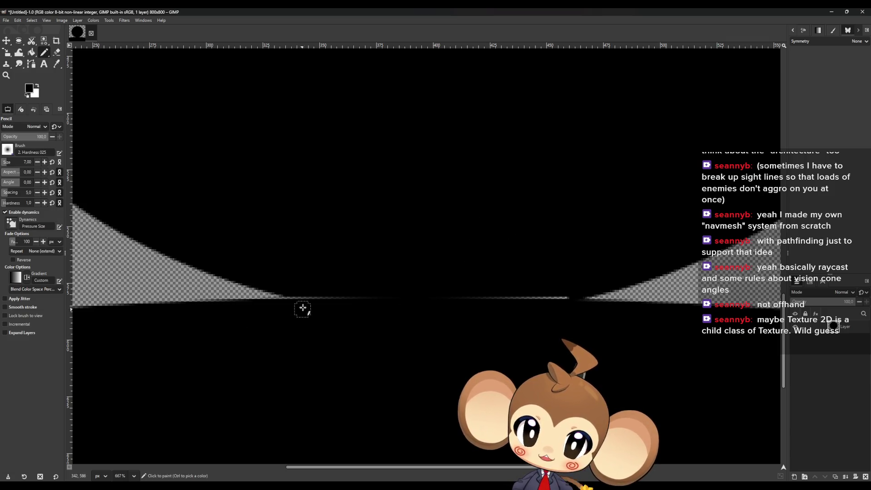
click(291, 299)
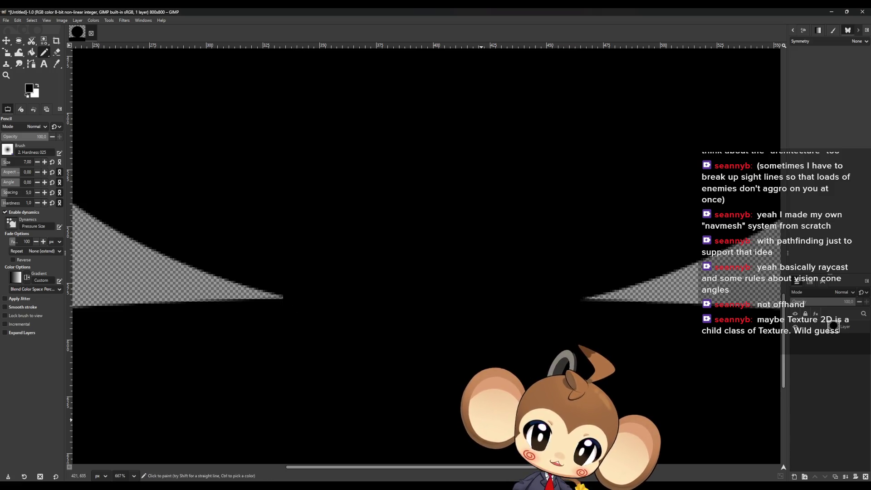
scroll(354, 368, down, 5)
scroll(359, 368, down, 4)
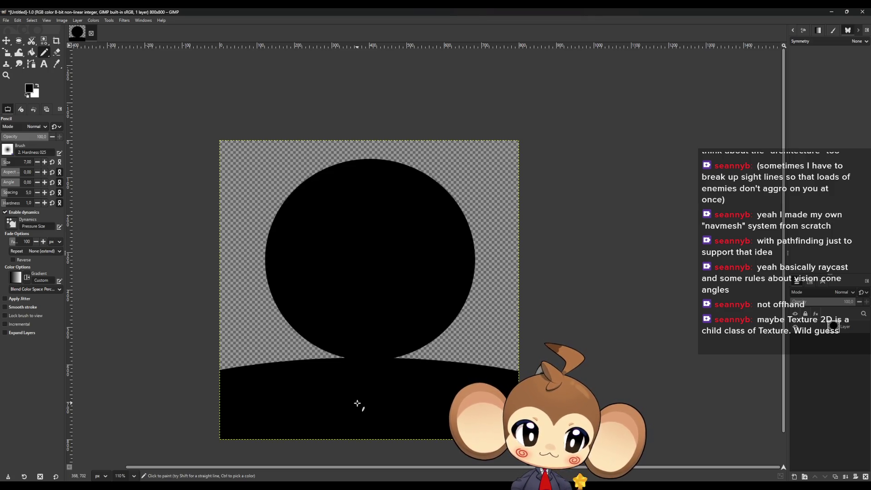
click(5, 21)
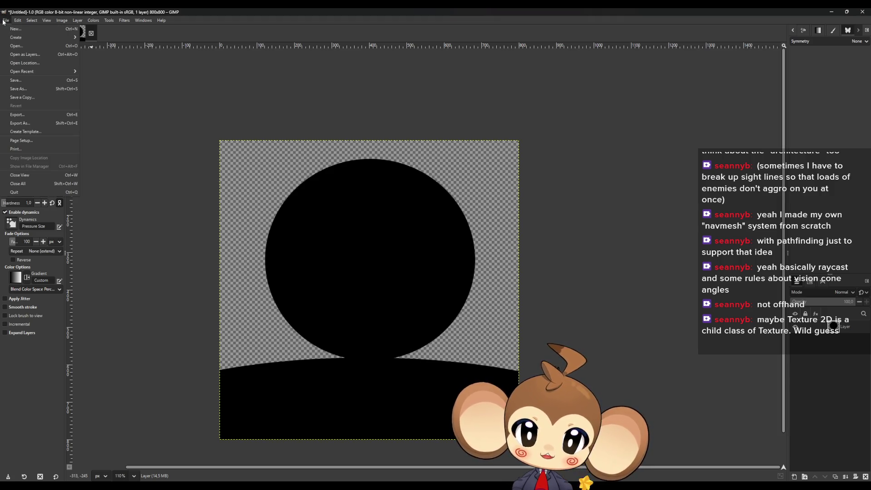
- Start the image export and browse to D:\Workspace\Projects\Weltenbaum\2D
click(50, 123)
drag(282, 156, 397, 153)
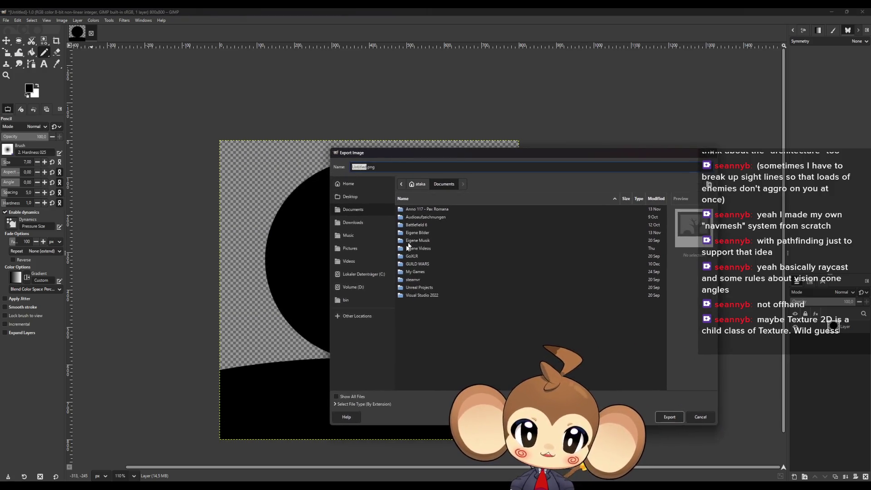
click(358, 302)
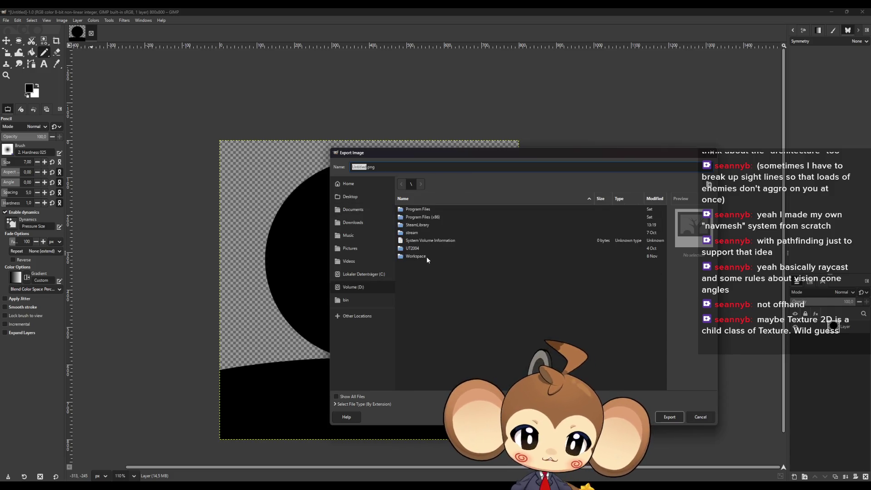
double_click(426, 257)
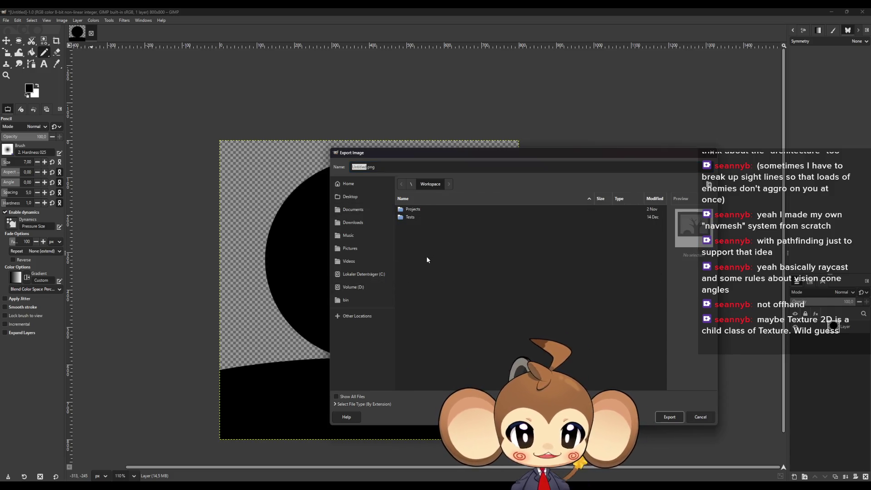
double_click(421, 210)
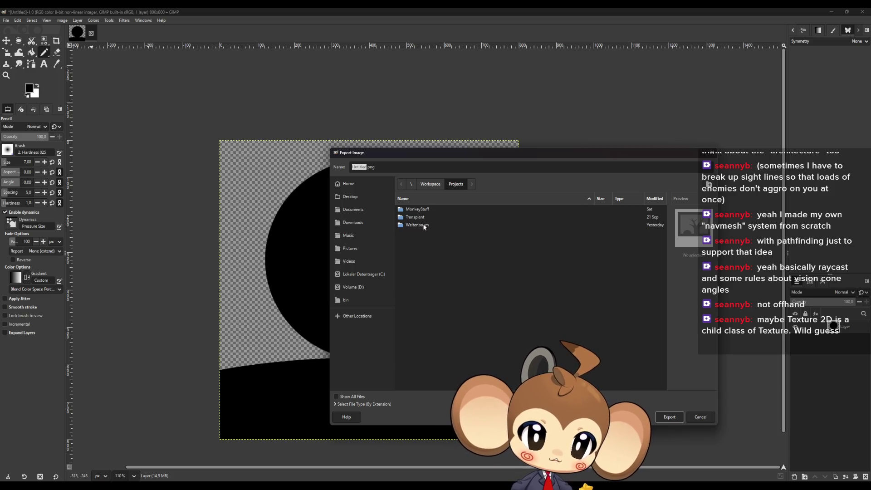
double_click(424, 224)
double_click(423, 216)
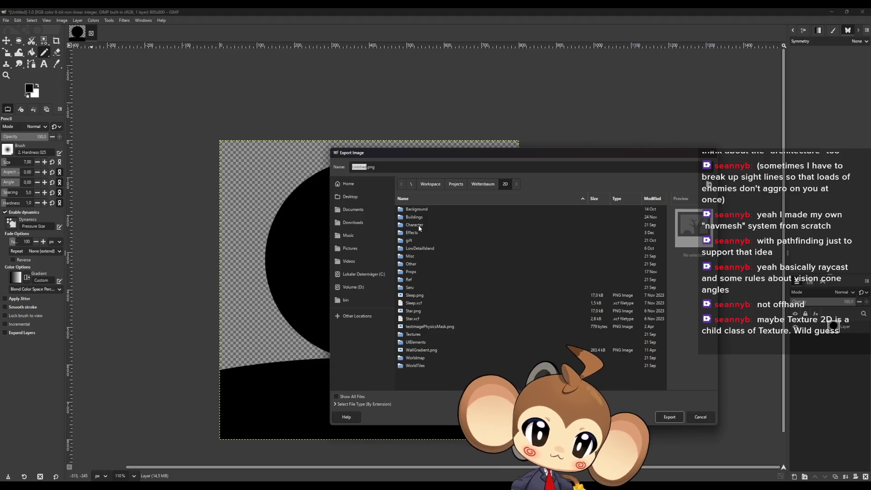
- Create nested UI, Dialogue and Portraits folders inside 2D
right_click(415, 378)
click(522, 354)
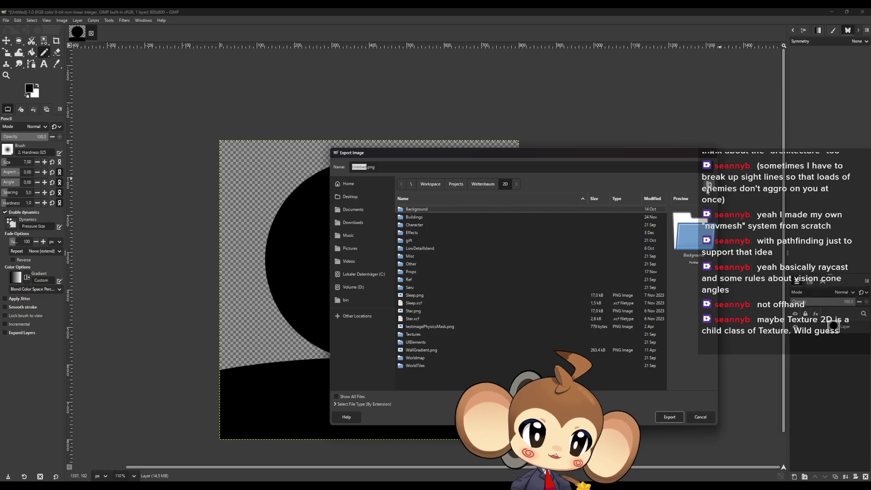
click(694, 184)
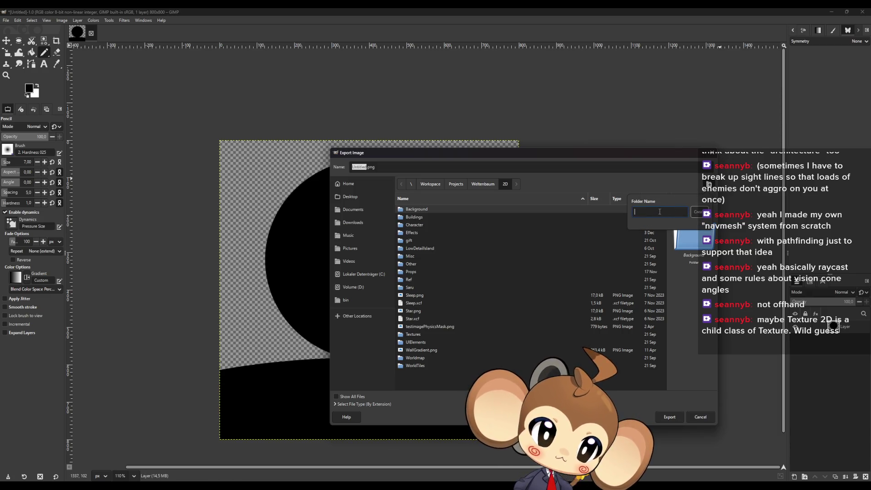
text(UI)
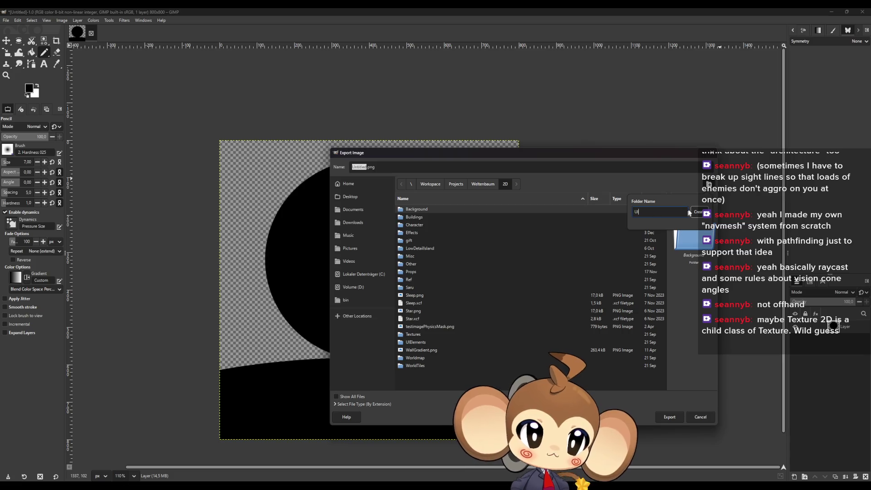
key(Return)
click(709, 184)
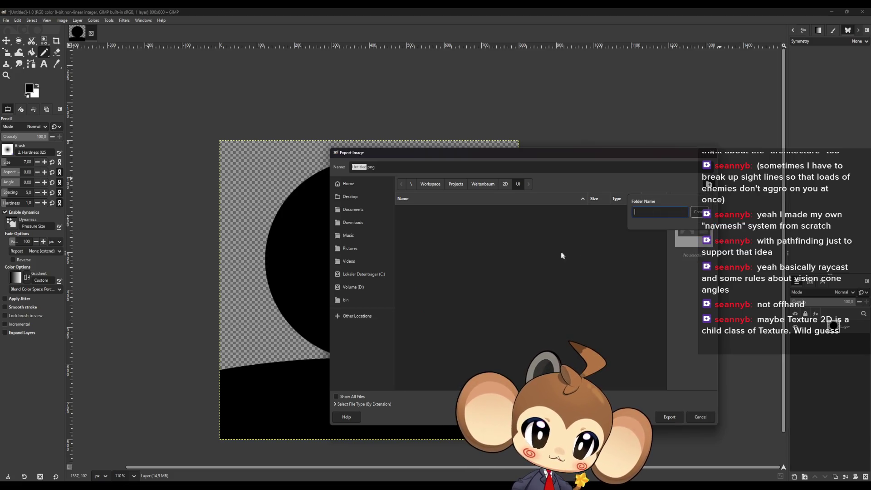
text(Po)
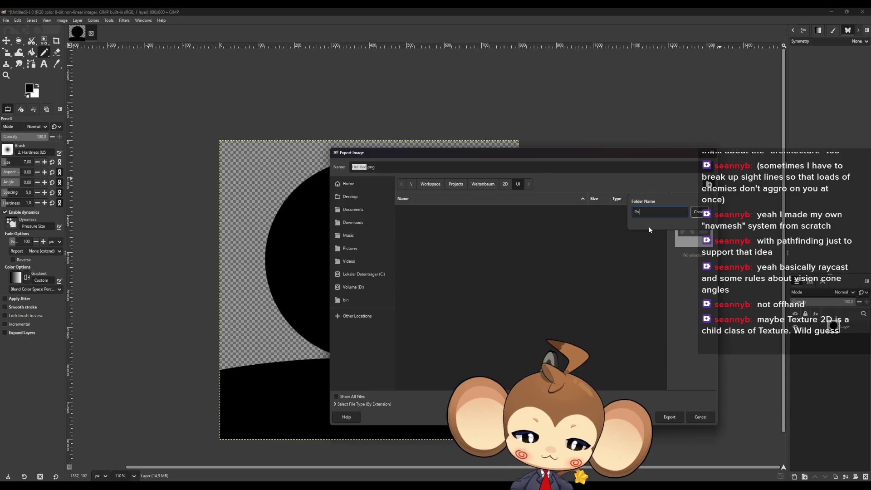
key(BackSpace)
key(BackSpace)
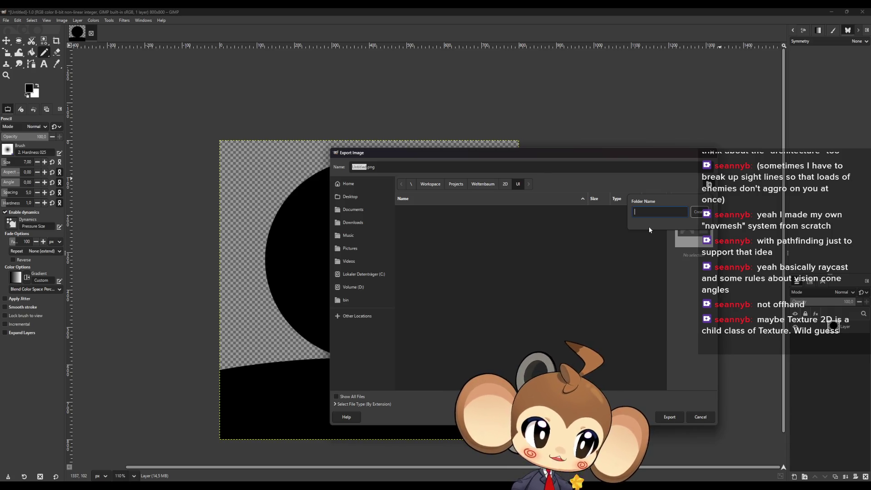
text(Dialogue)
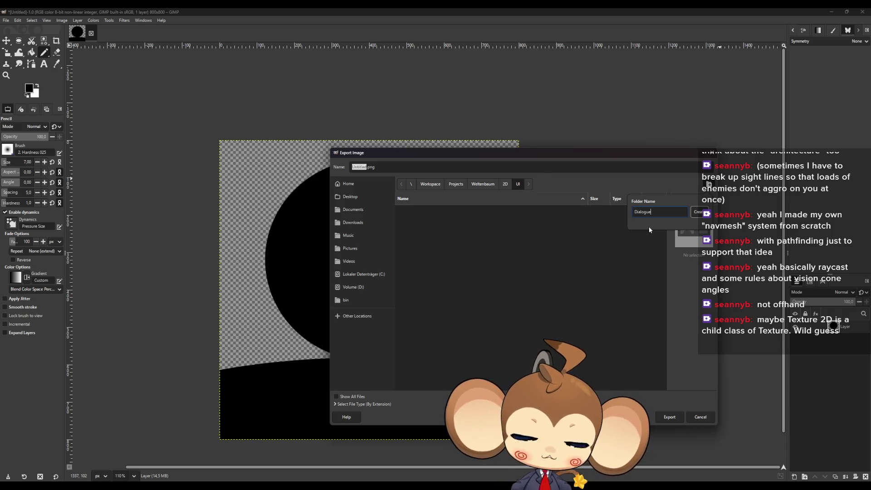
click(698, 212)
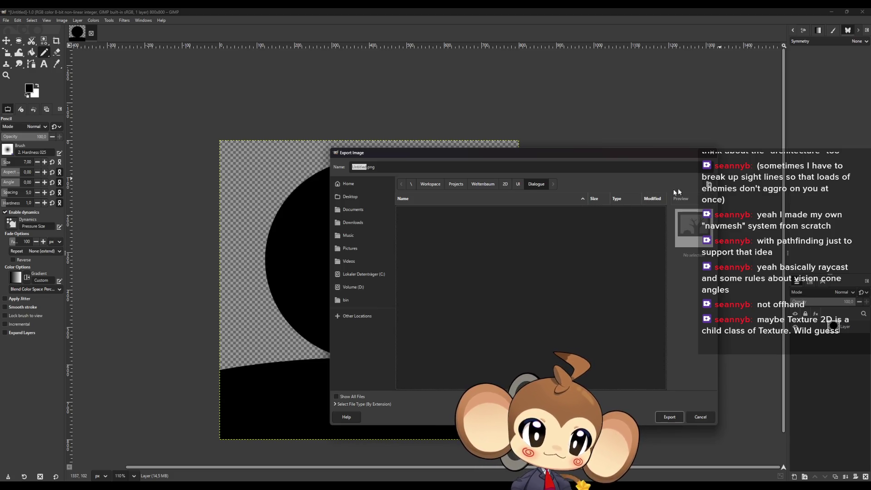
click(708, 183)
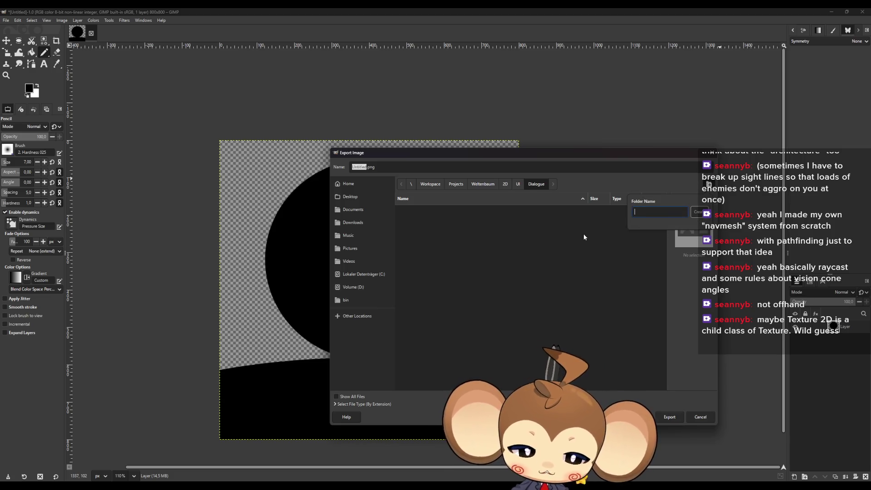
text(Portrait)
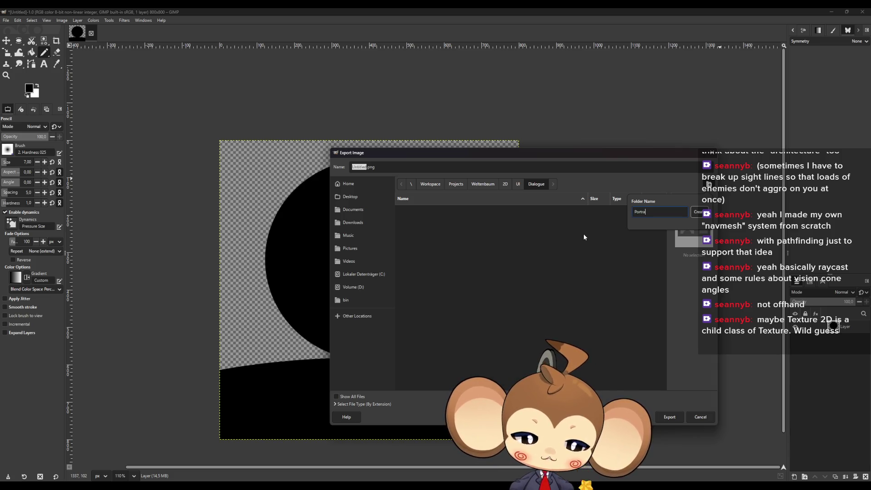
text(s)
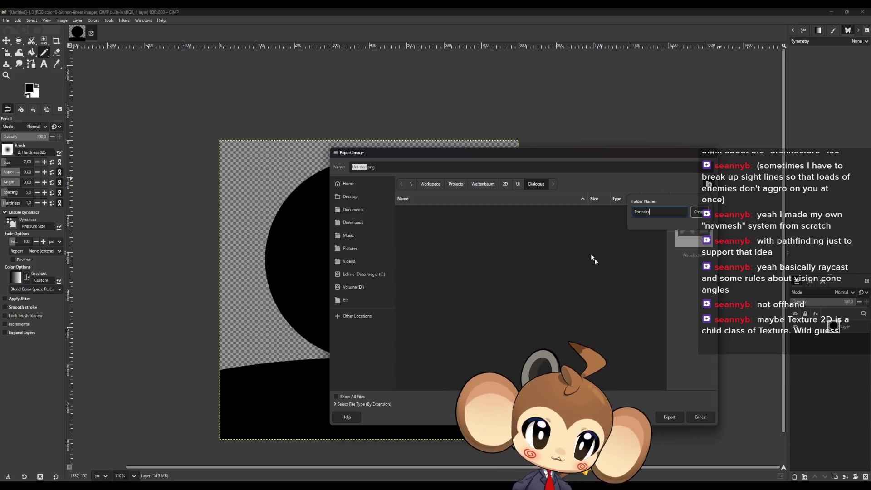
click(699, 214)
- Name the file Dummy1.png and export it with default PNG options
click(362, 167)
double_click(363, 167)
text(Dummy)
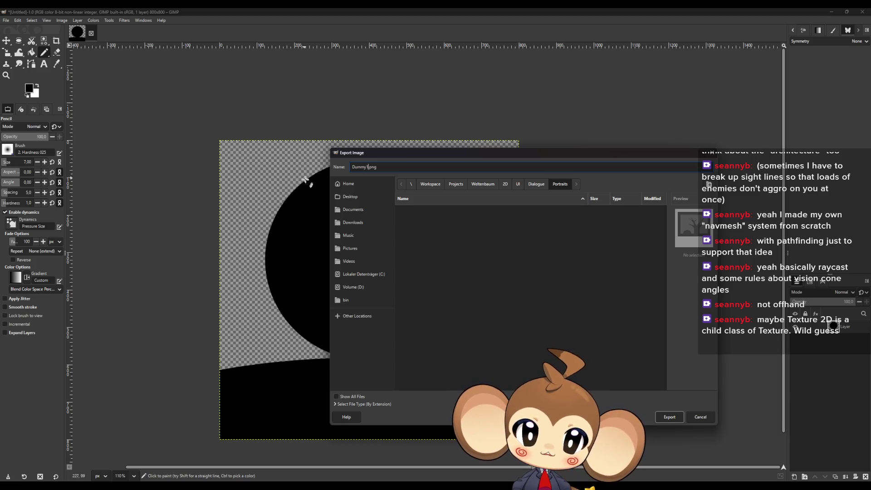
click(669, 417)
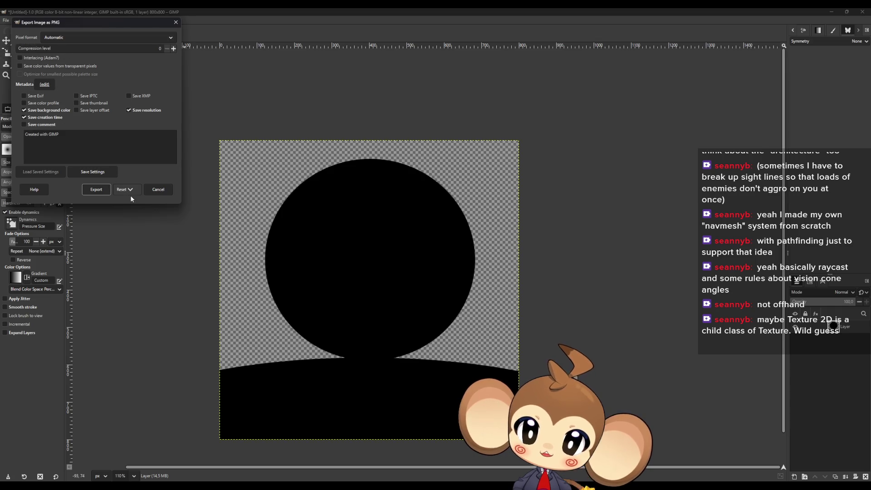
click(96, 190)
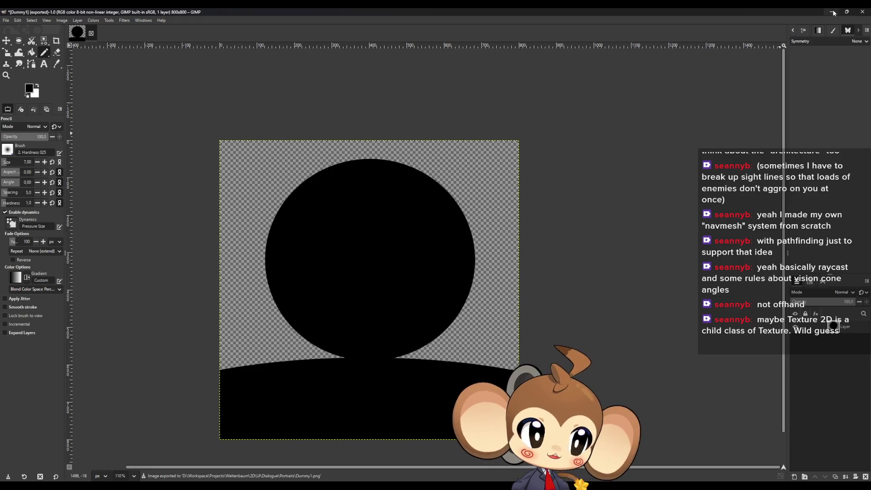
click(6, 20)
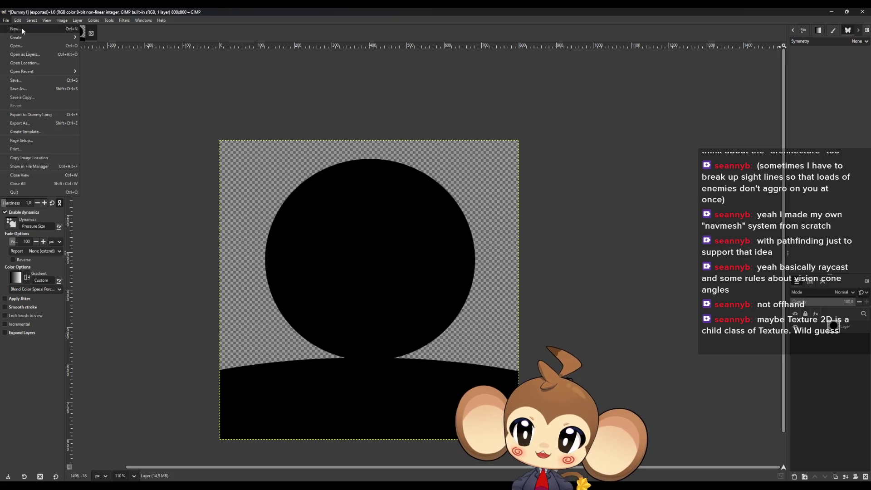
- Begin Save As and browse to D:\Workspace\Projects\Weltenbaum\2D
click(25, 88)
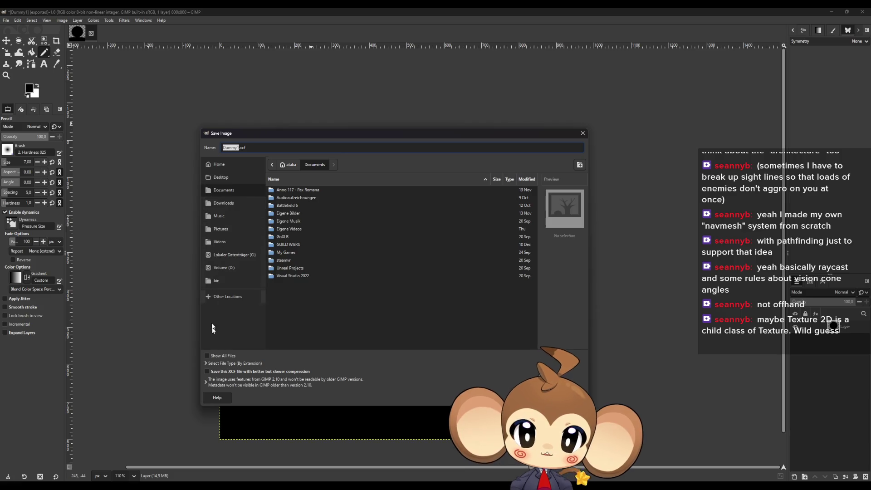
click(224, 268)
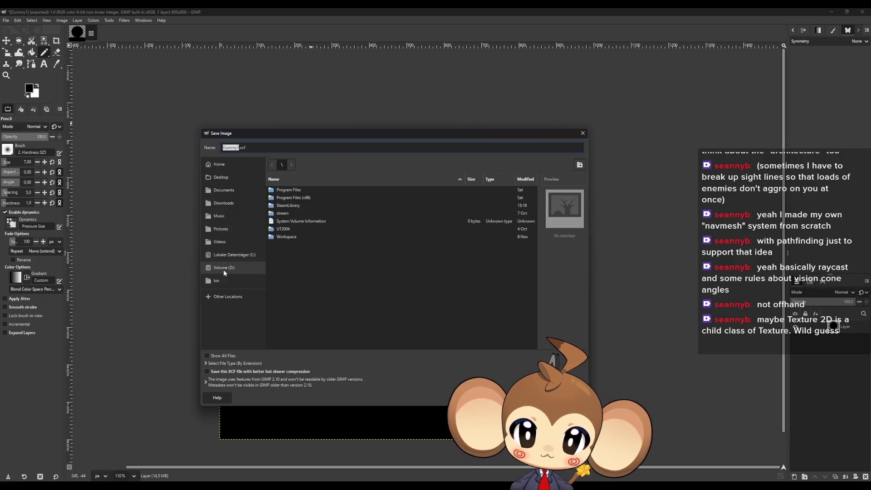
double_click(286, 237)
double_click(286, 190)
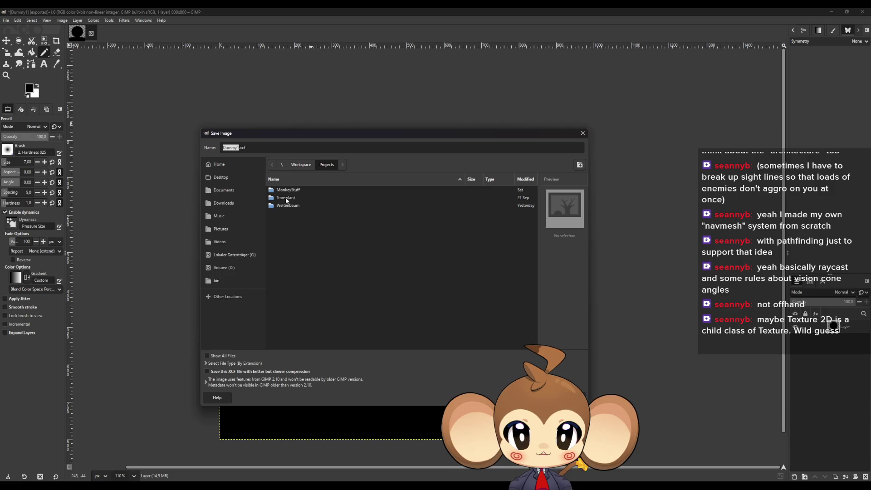
double_click(293, 206)
double_click(285, 191)
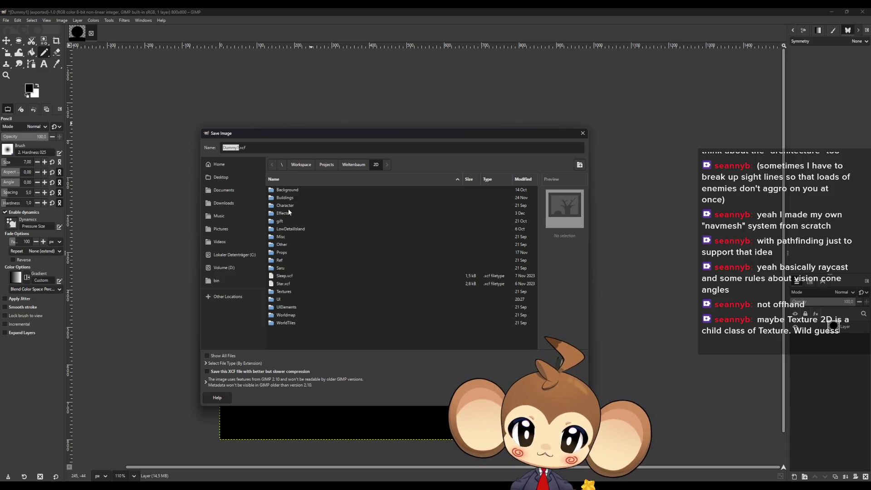
- Go into UI\Dialogue\Portraits and save the image there as Dummy1.xcf
double_click(281, 299)
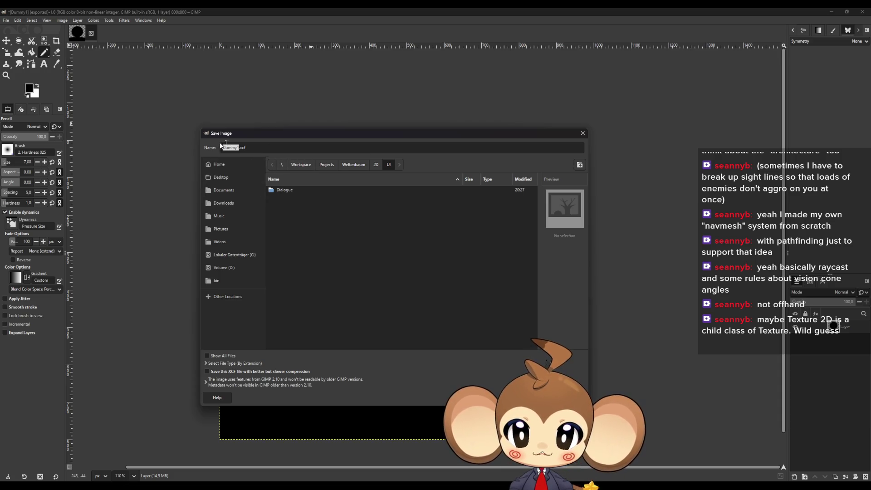
click(378, 166)
double_click(285, 307)
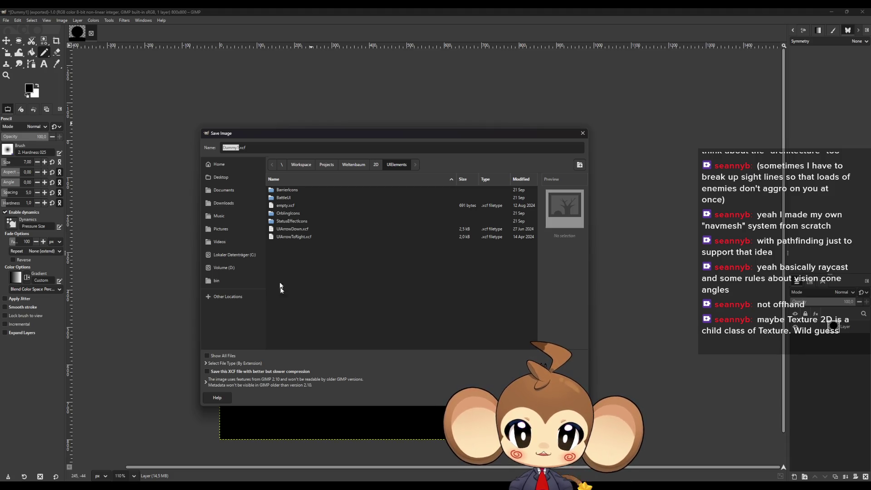
click(379, 167)
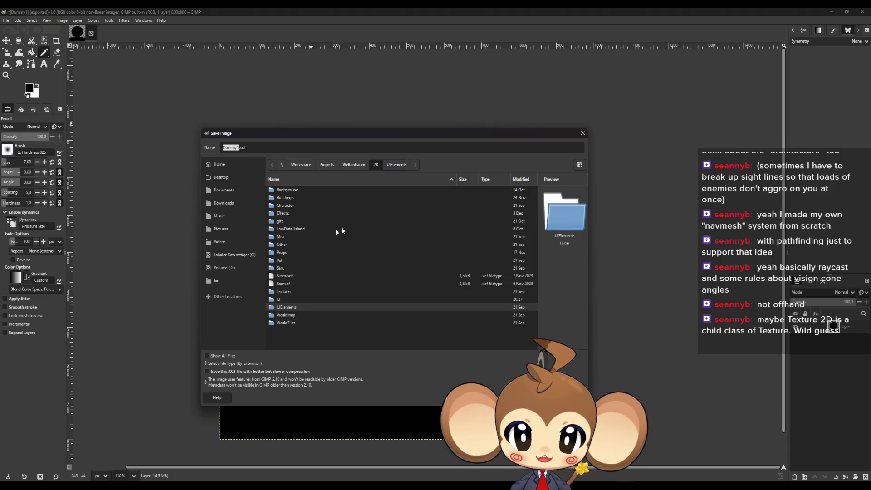
double_click(281, 306)
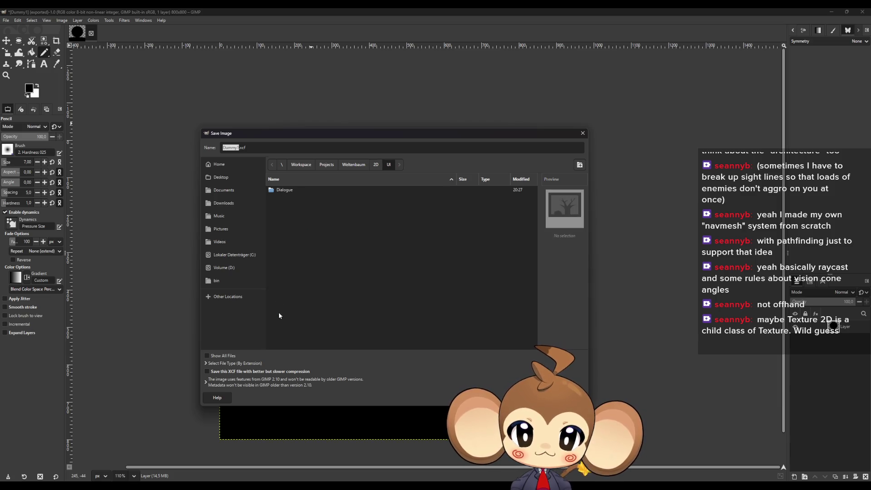
double_click(286, 191)
double_click(289, 188)
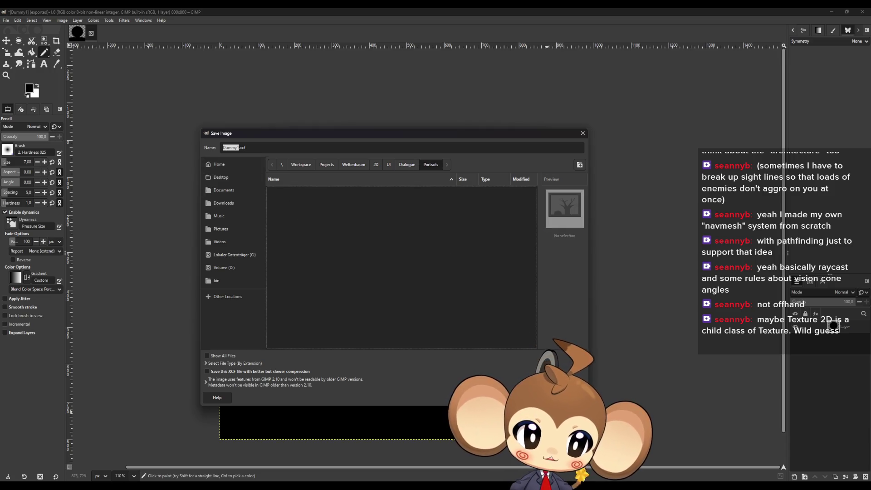
click(550, 398)
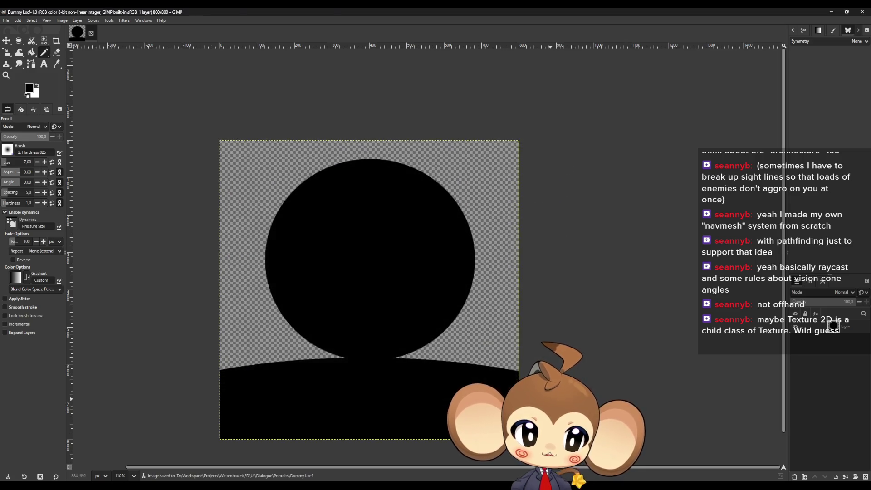
click(864, 13)
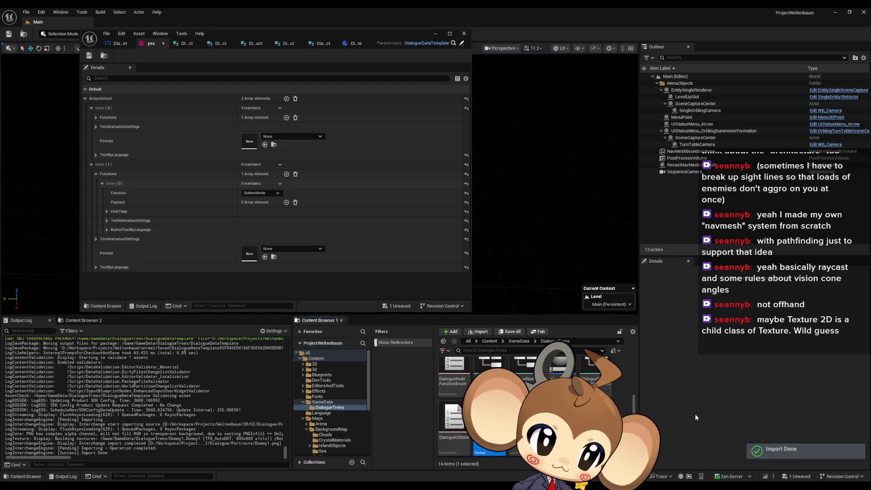
- Open the Dummy1 texture and set its compression to UserInterface2D
mouse_move(490, 426)
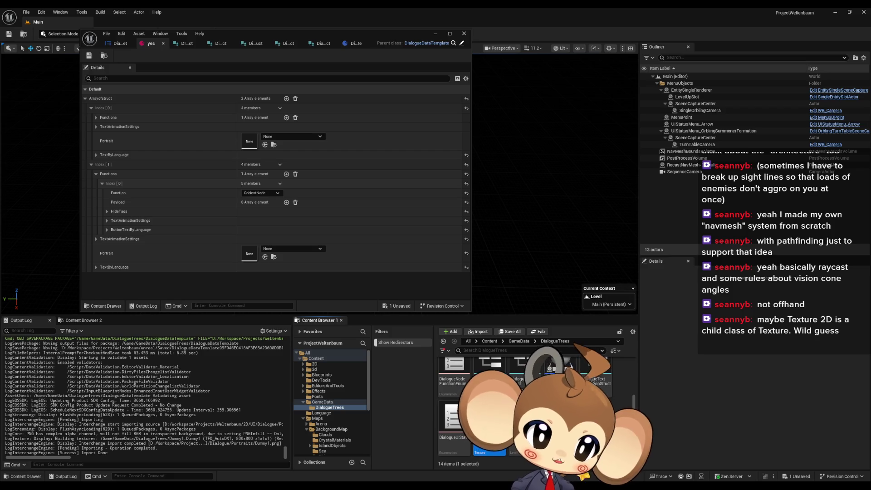
mouse_move(604, 390)
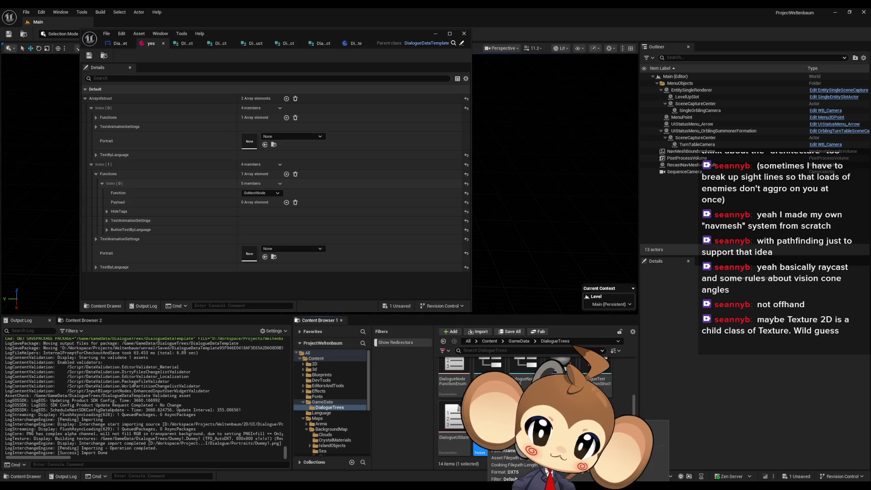
double_click(489, 426)
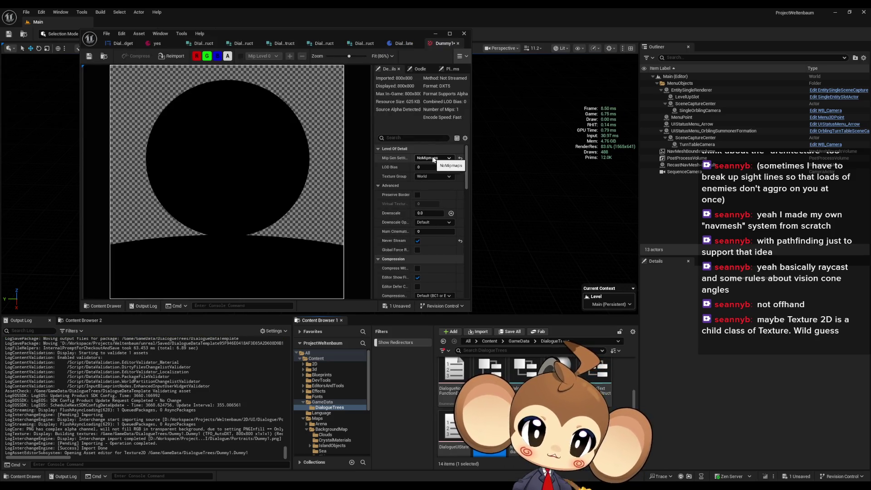
scroll(434, 224, down, 2)
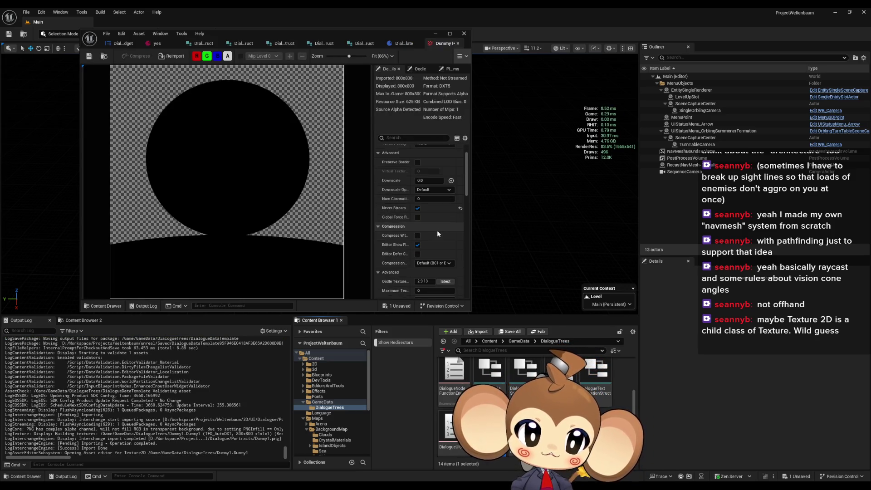
click(434, 263)
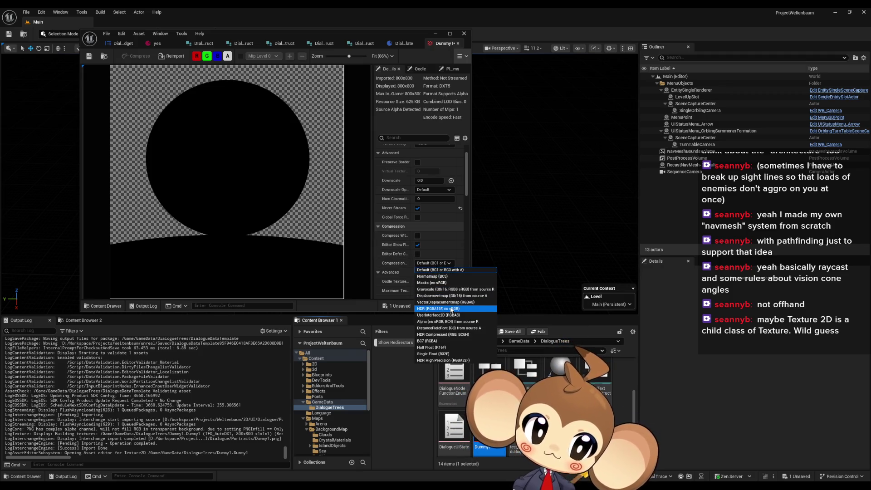
click(453, 304)
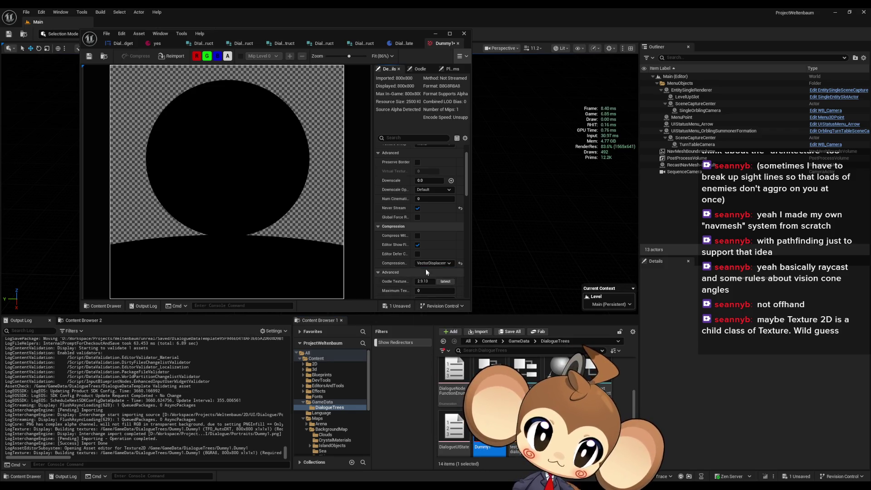
click(434, 263)
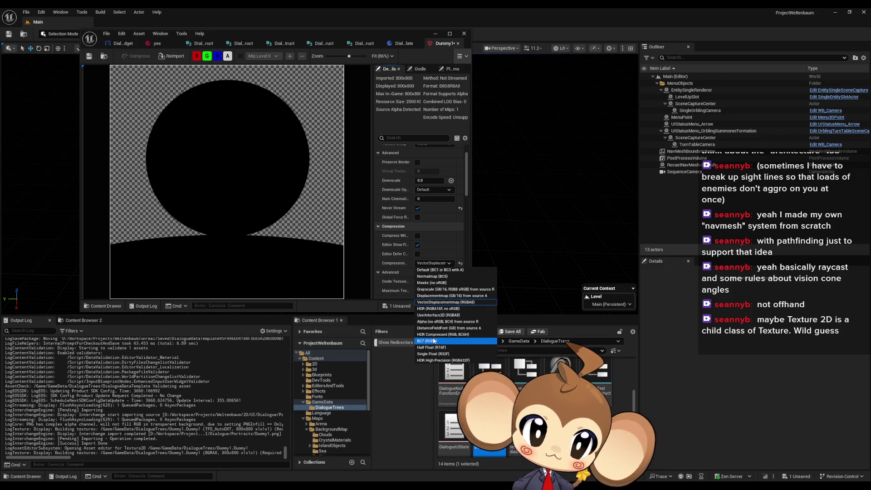
click(434, 315)
- Set Dummy1's texture filter to Nearest and save the texture
scroll(445, 252, down, 2)
scroll(449, 257, down, 4)
scroll(436, 251, down, 1)
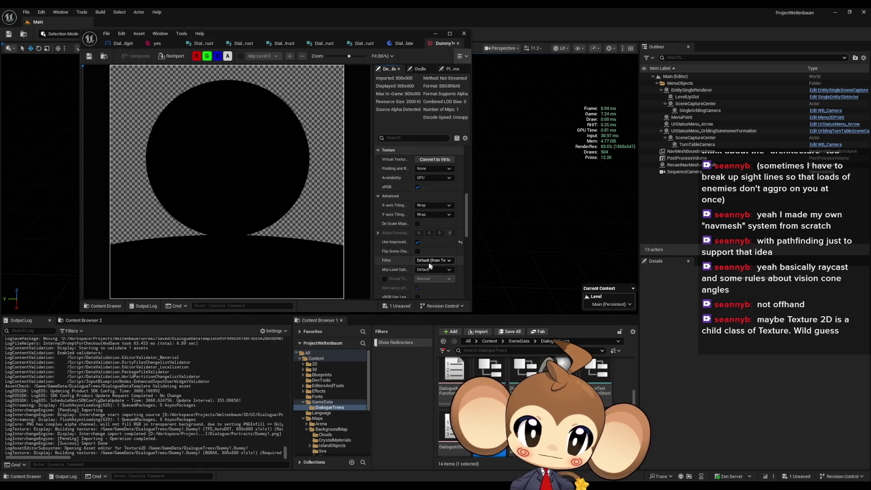
click(429, 263)
click(424, 275)
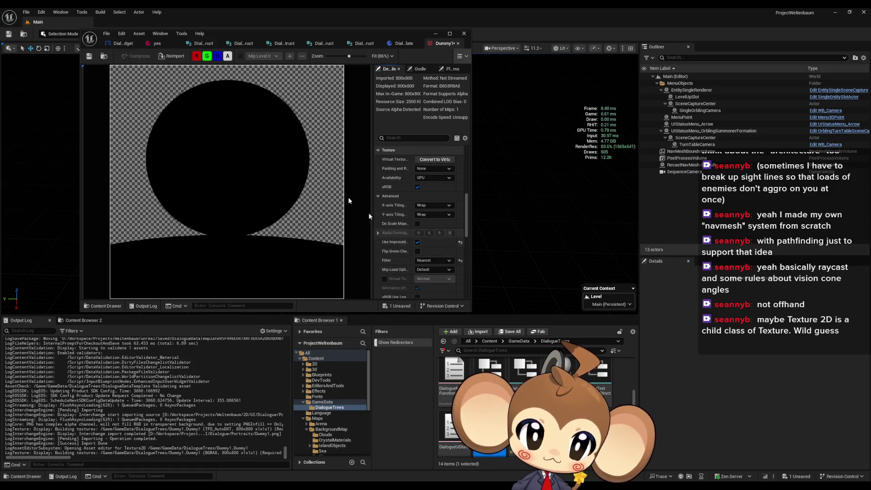
click(90, 57)
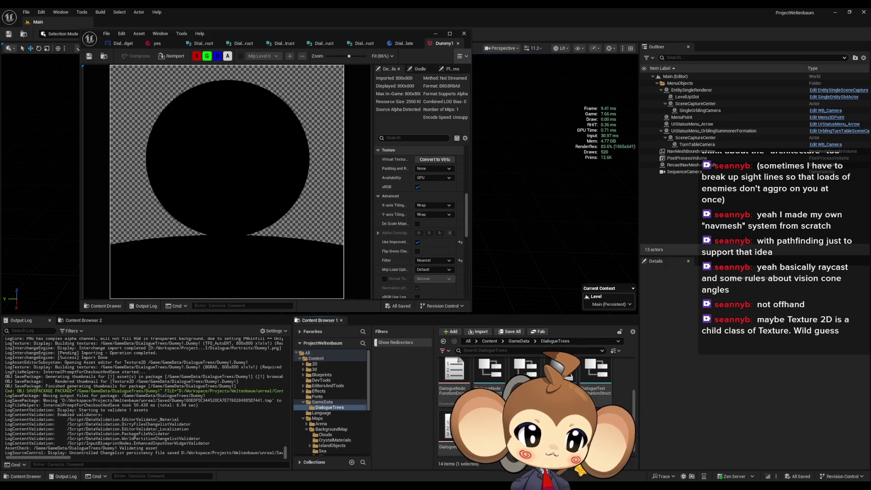
double_click(561, 421)
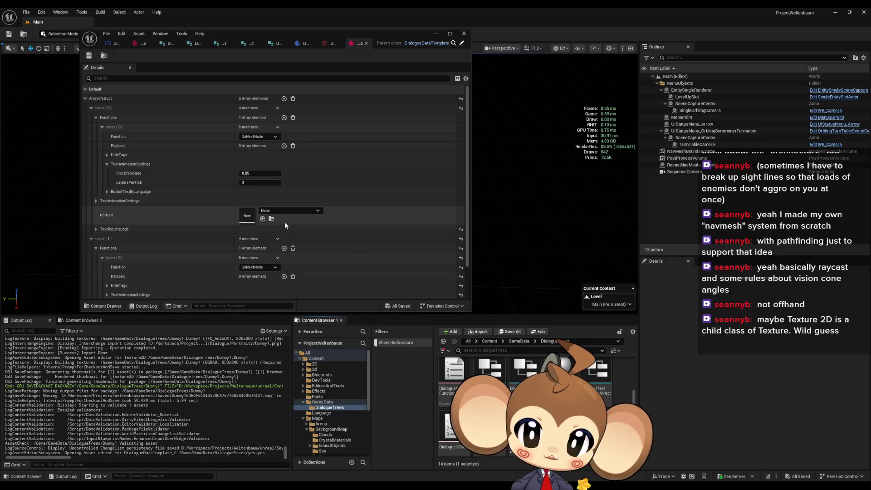
- Drop Dummy1 and 2_1 into the yes asset's two Portrait slots, save, and minimize
scroll(243, 220, down, 3)
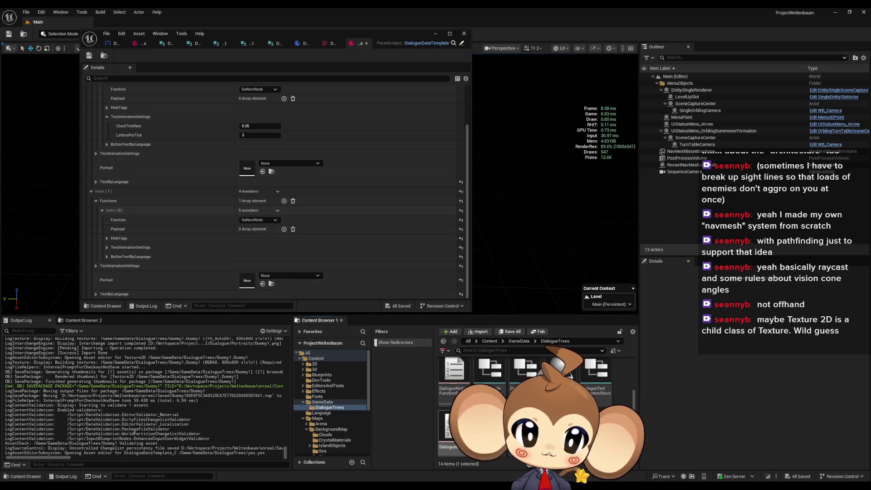
drag(490, 431, 248, 169)
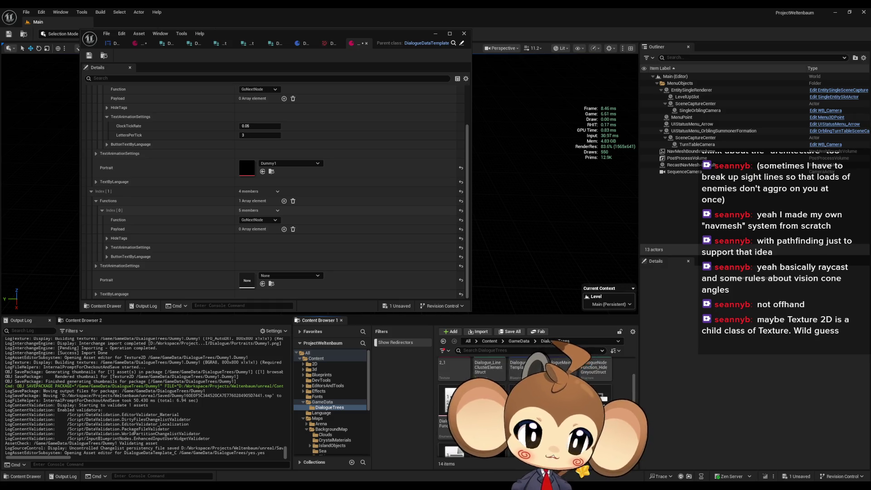
drag(454, 375, 248, 281)
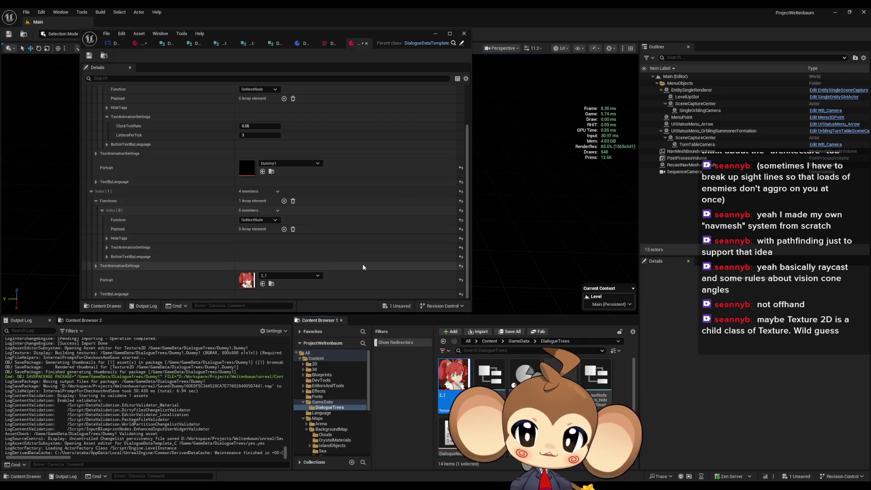
click(90, 56)
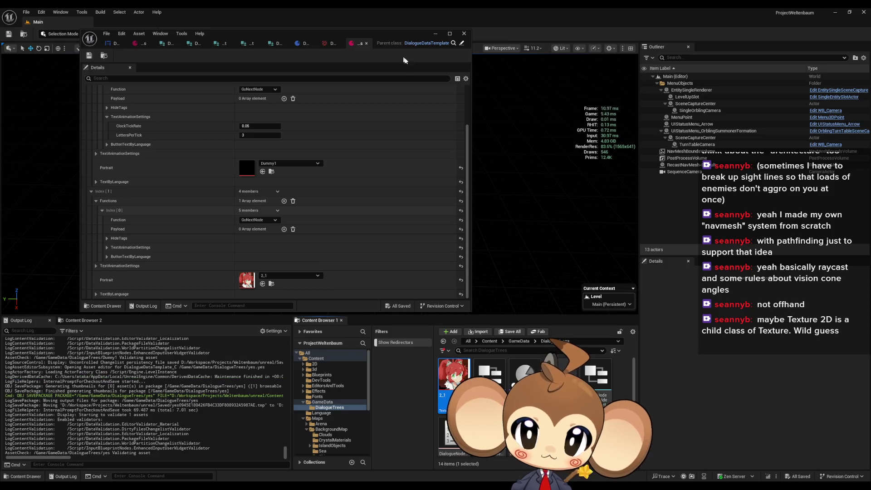
click(436, 35)
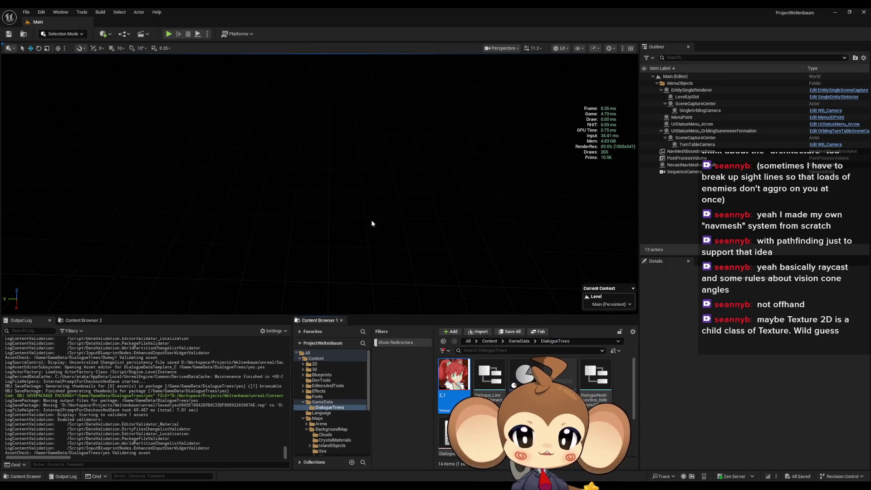
- Play-test from a saved game, trigger the dialogue at the white cube, then stop
click(169, 34)
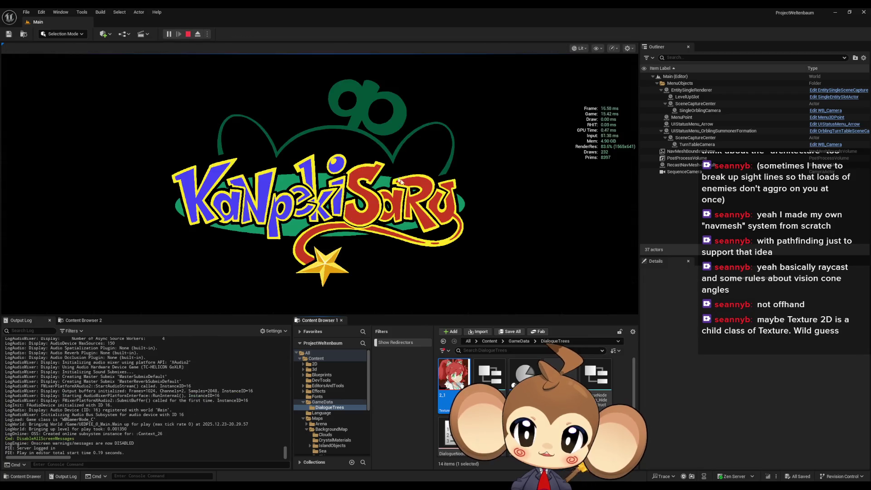
click(104, 273)
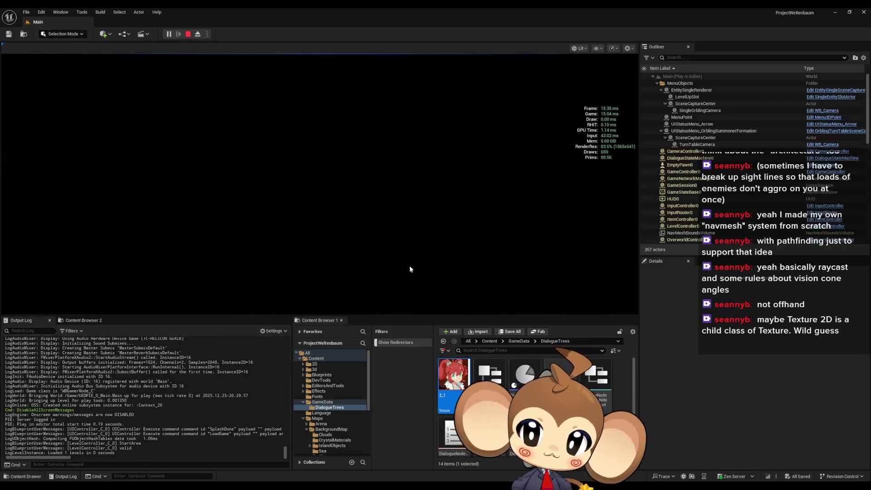
key(a)
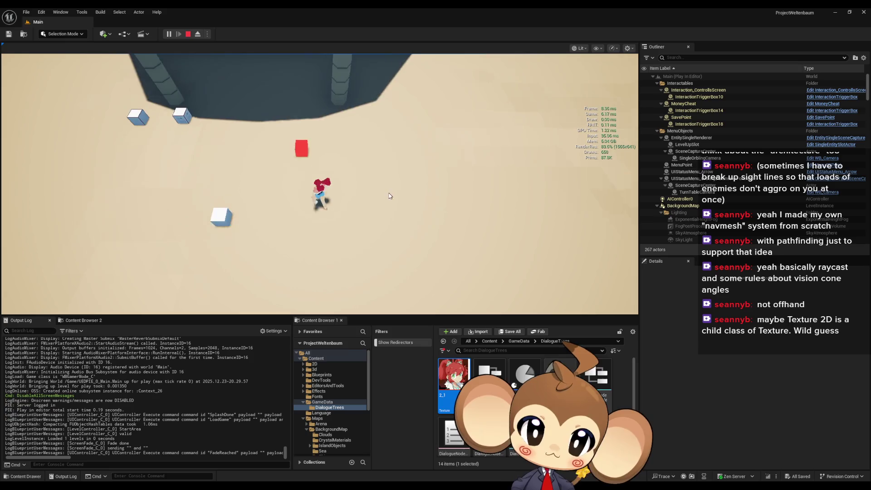
key(s)
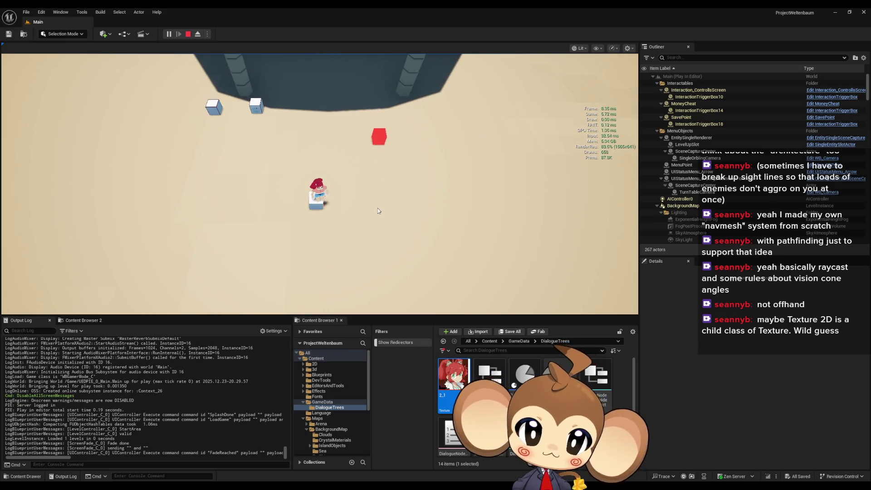
key(e)
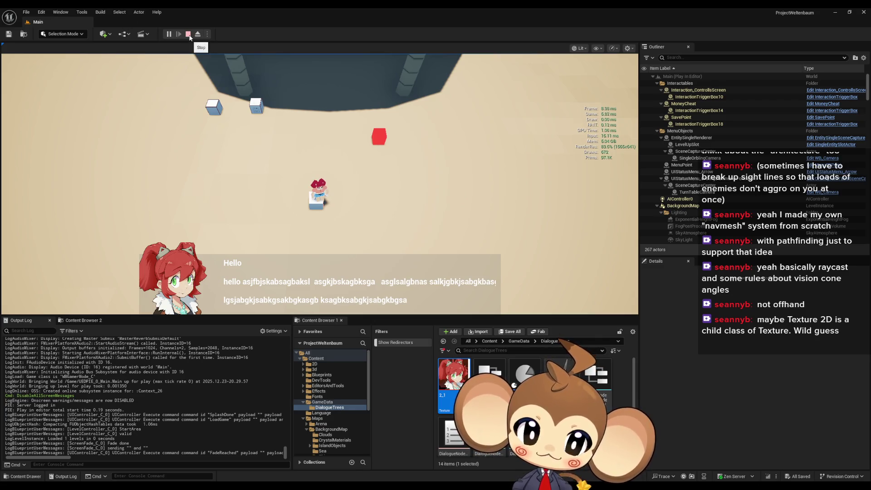
click(188, 35)
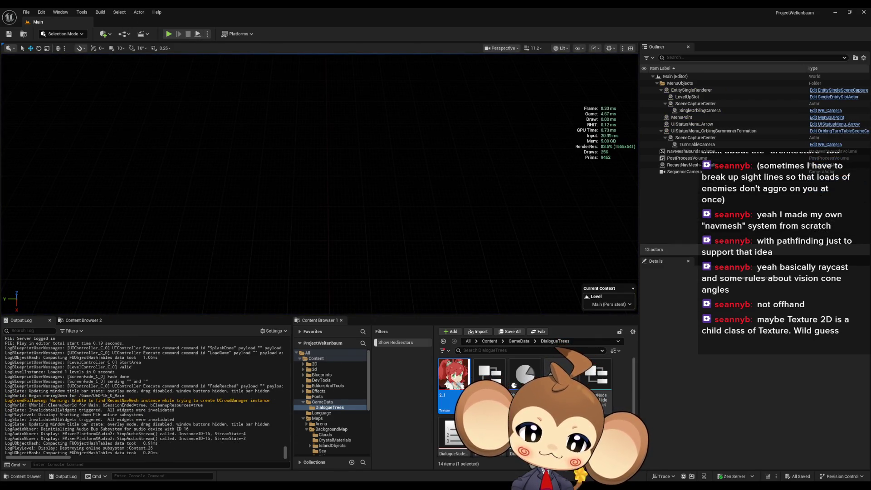
- Bring the yes dialogue data window to the front and reposition it
mouse_move(342, 485)
mouse_move(428, 459)
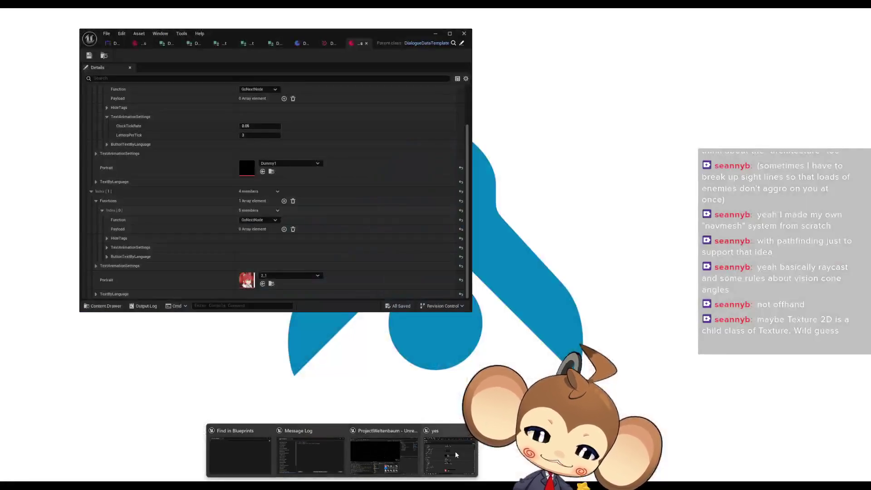
click(456, 451)
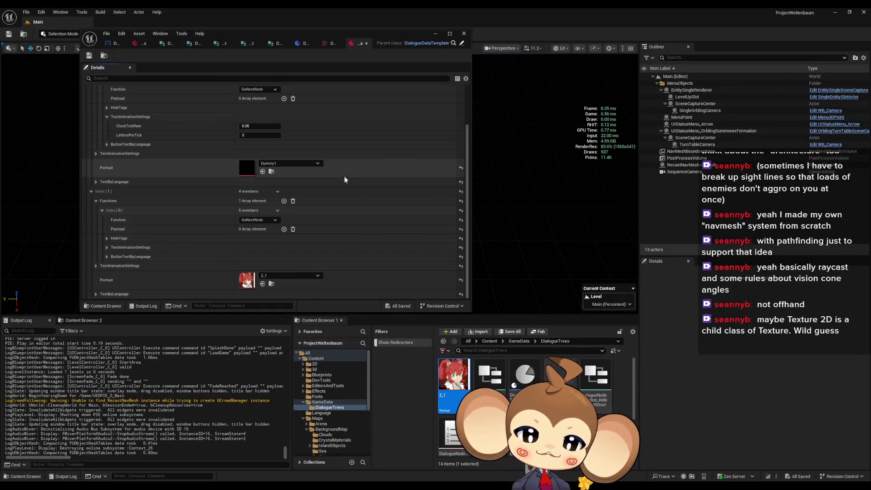
drag(209, 29, 393, 58)
- Open DialogueMainWidget's AnimateDialogueText function graph and inspect its Fill Line Cluster Array node
double_click(394, 58)
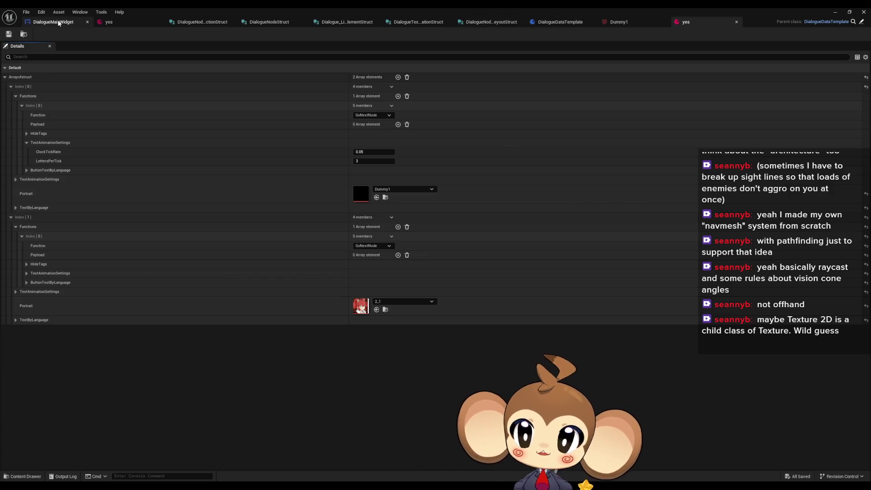
click(53, 22)
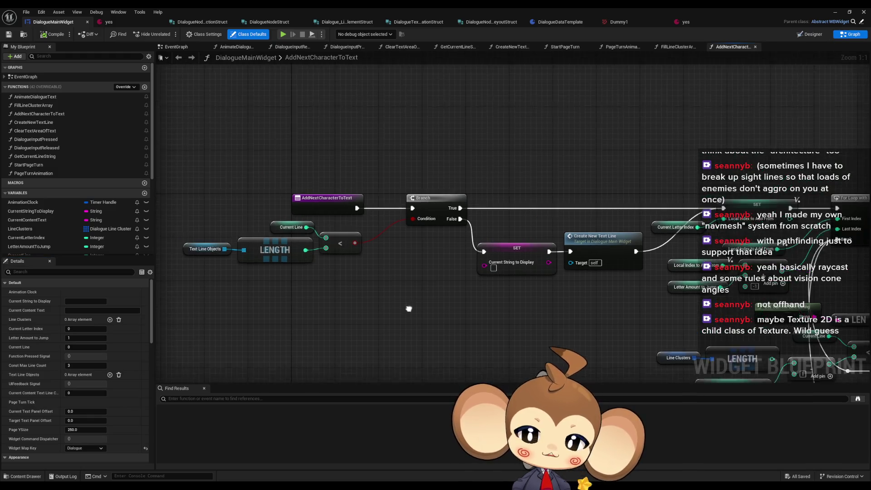
double_click(49, 97)
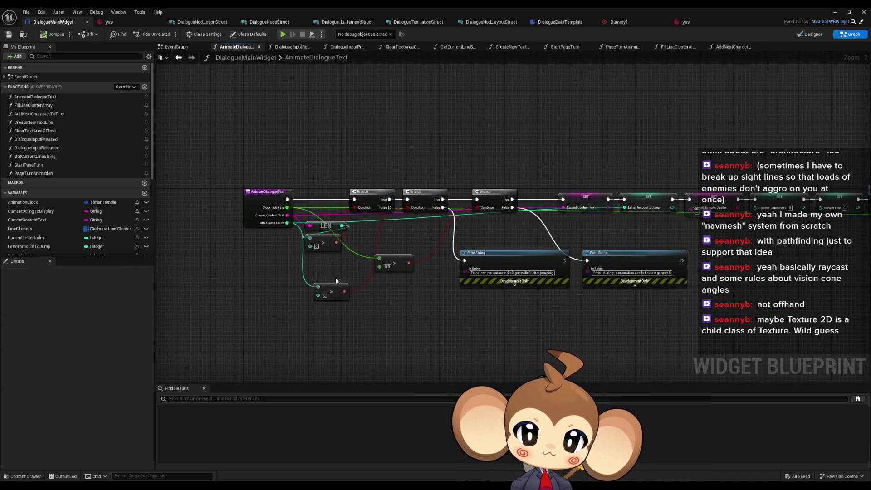
drag(684, 197, 246, 182)
scroll(684, 196, up, 2)
click(676, 194)
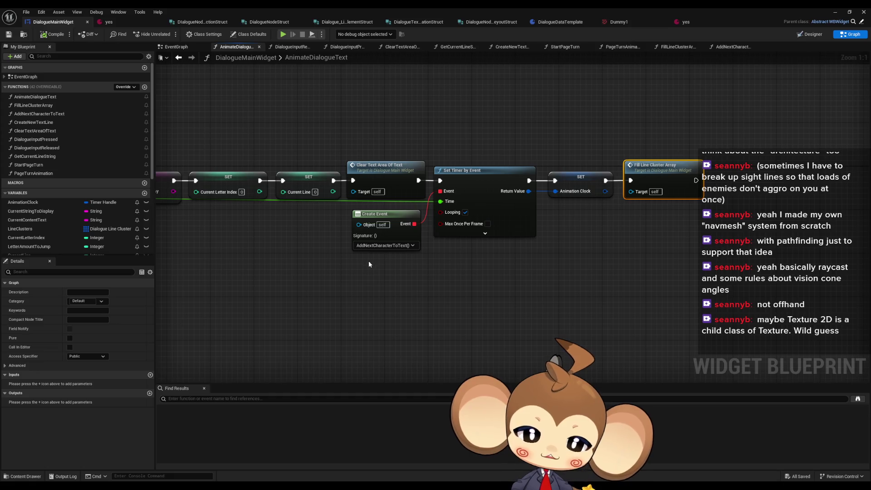
drag(368, 260, 404, 268)
double_click(410, 7)
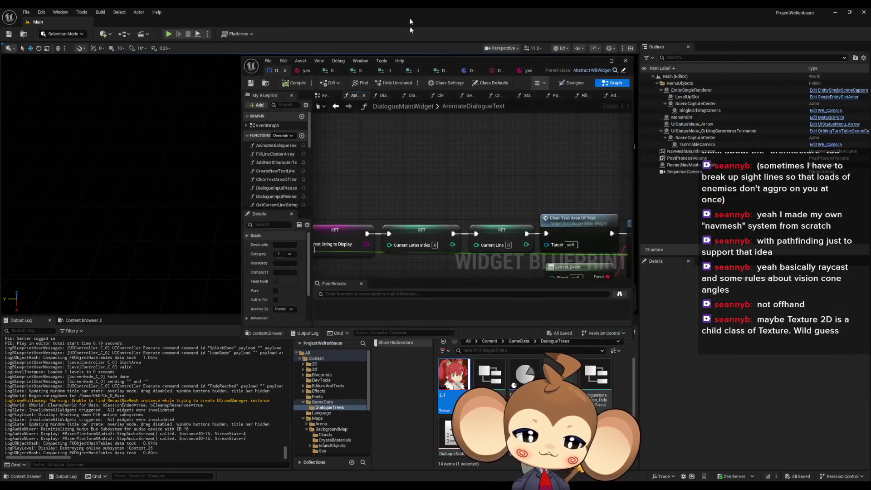
- In DialogueStateMachine's ExecuteNodeID, find the Animate Dialogue Text call and open its function
click(422, 70)
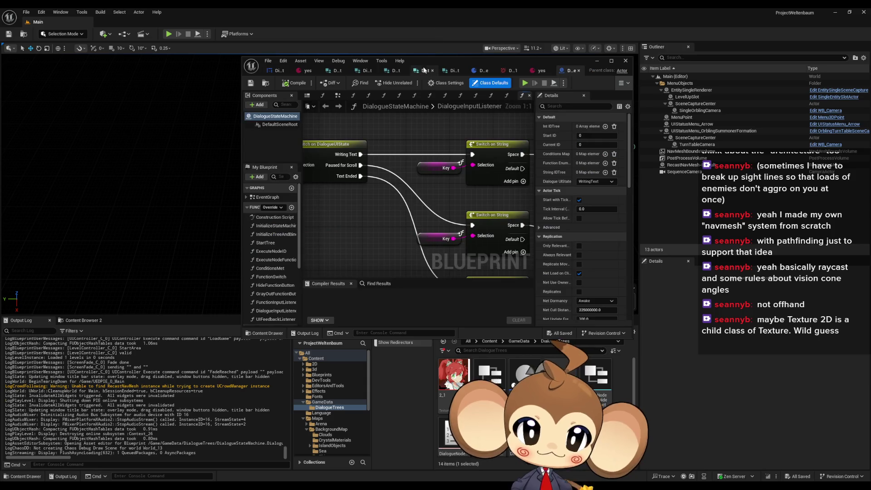
double_click(422, 59)
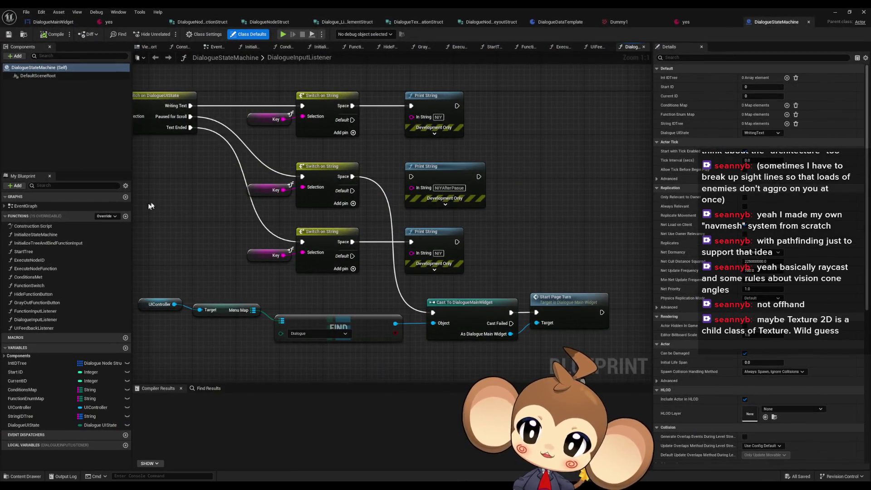
double_click(48, 260)
scroll(396, 251, down, 5)
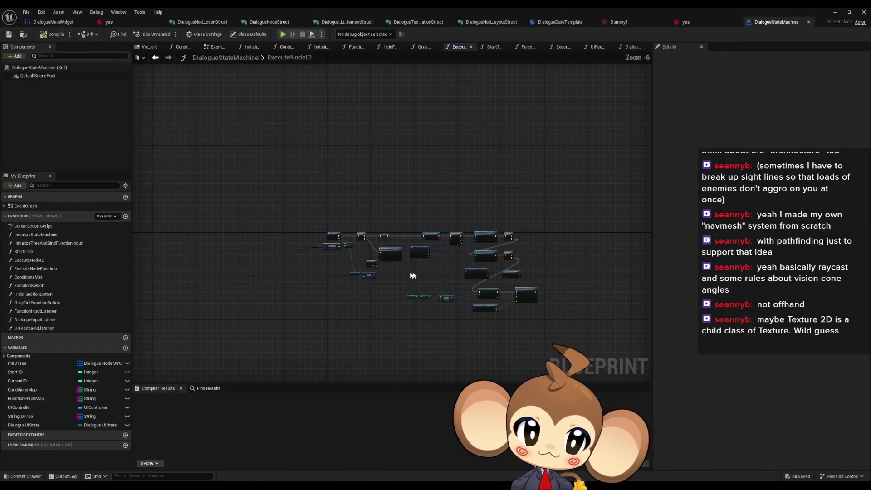
scroll(522, 312, up, 4)
scroll(522, 312, up, 1)
click(531, 254)
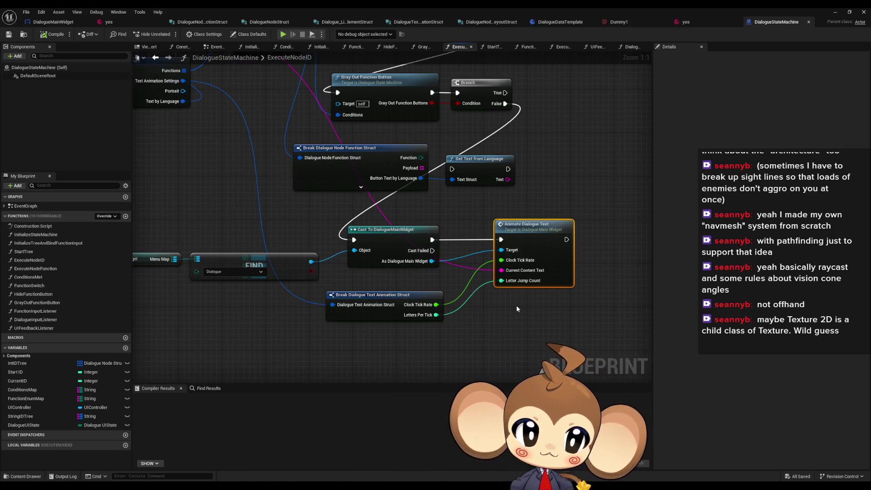
scroll(521, 303, down, 3)
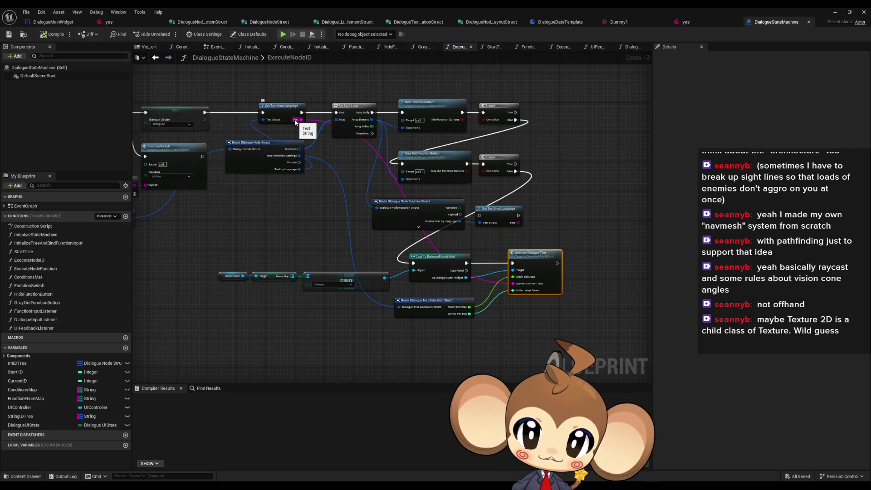
scroll(294, 164, up, 2)
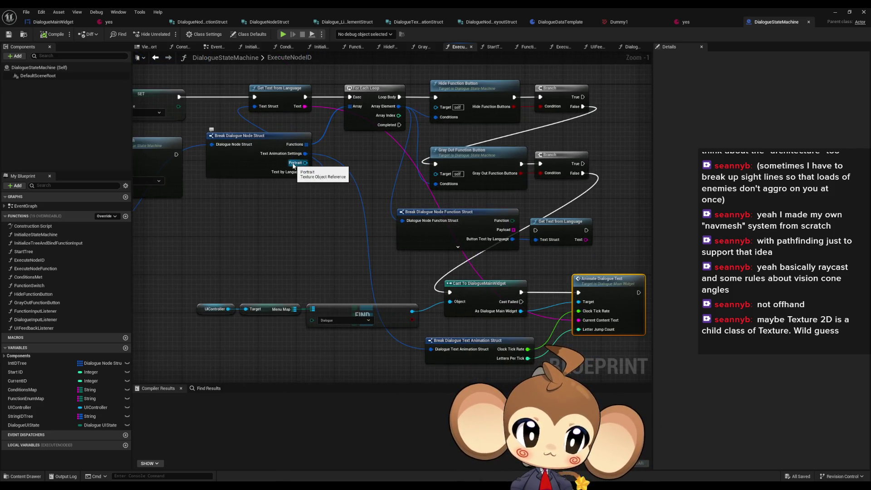
drag(293, 164, 492, 230)
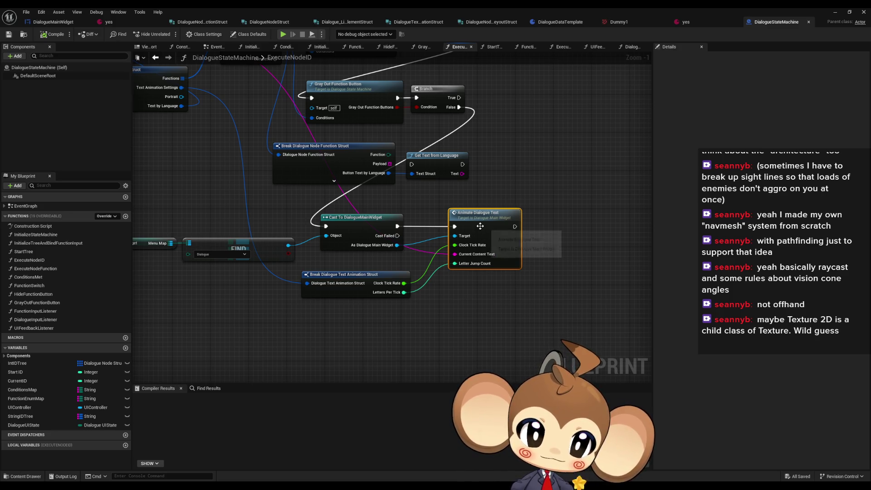
drag(481, 226, 517, 247)
double_click(517, 248)
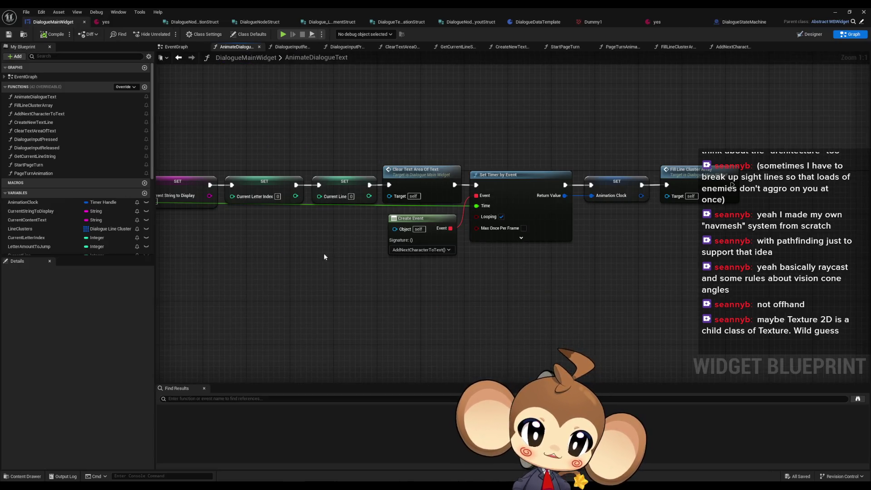
- Add a new input to the AnimateDialogueText entry node and type it as Texture
click(399, 222)
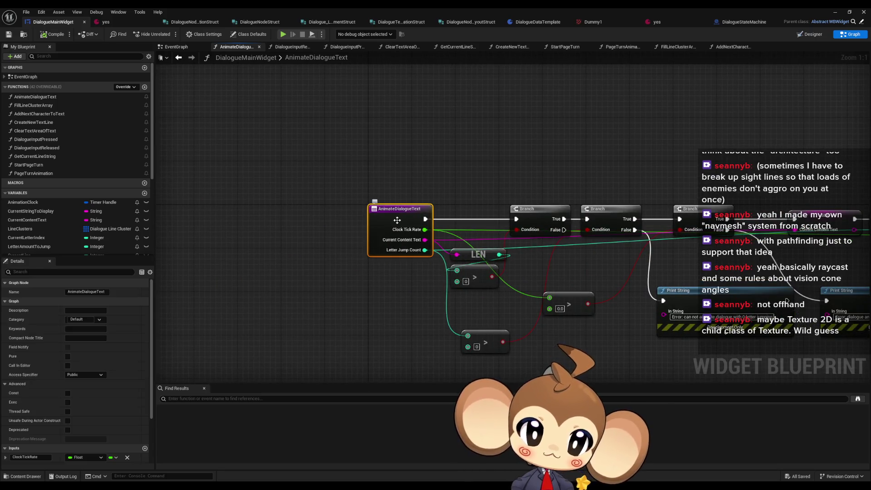
scroll(116, 356, down, 5)
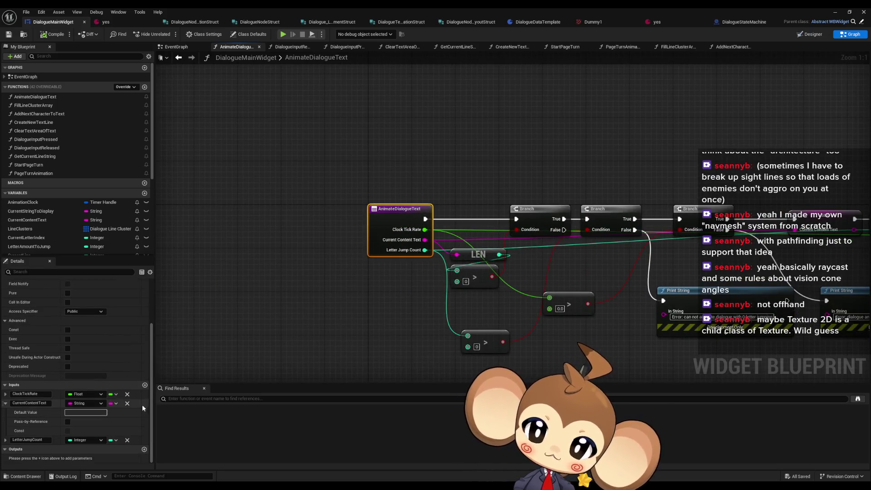
click(136, 403)
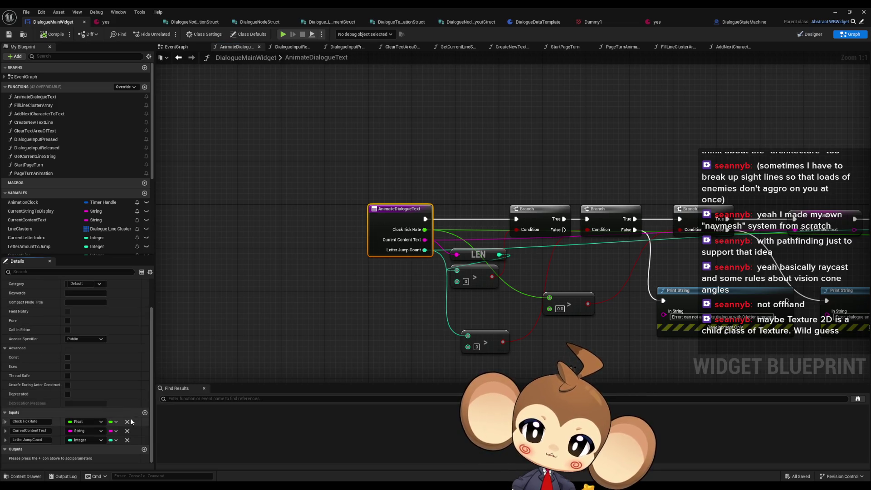
click(145, 413)
click(84, 449)
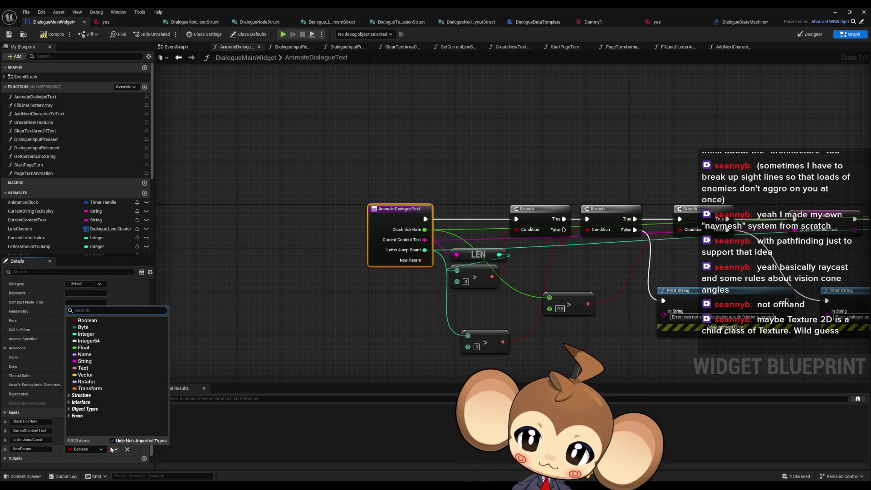
text(text)
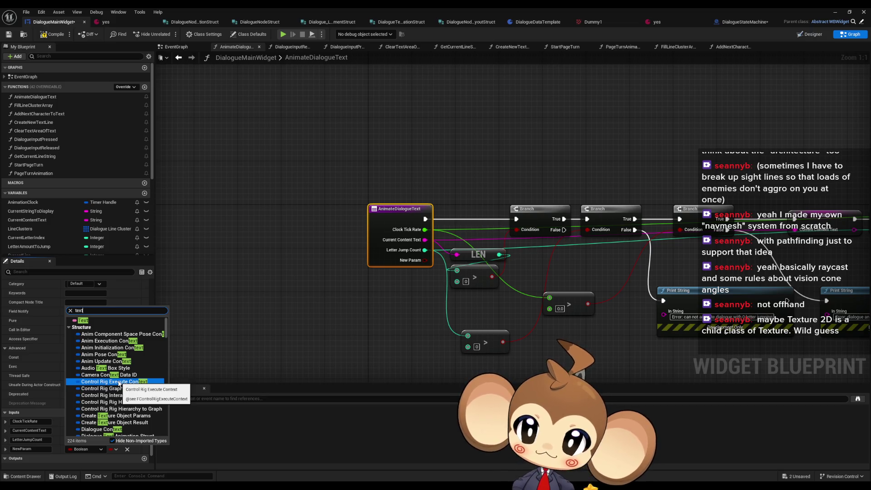
text(u)
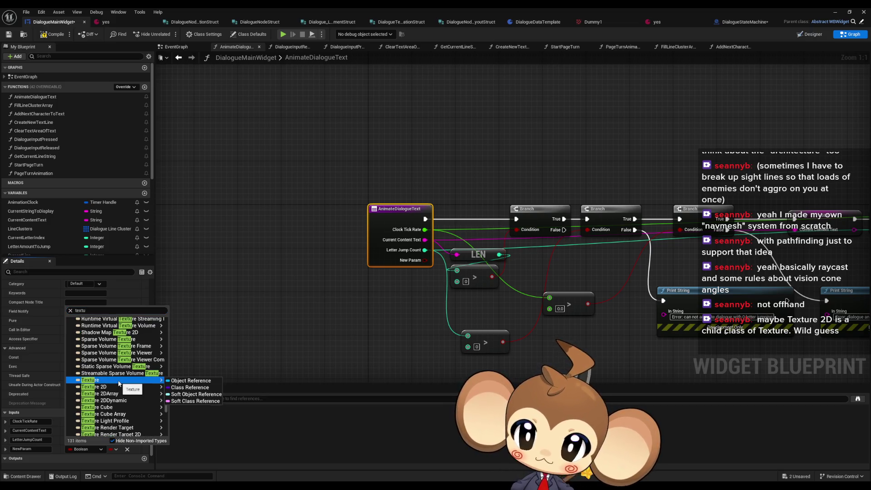
click(118, 381)
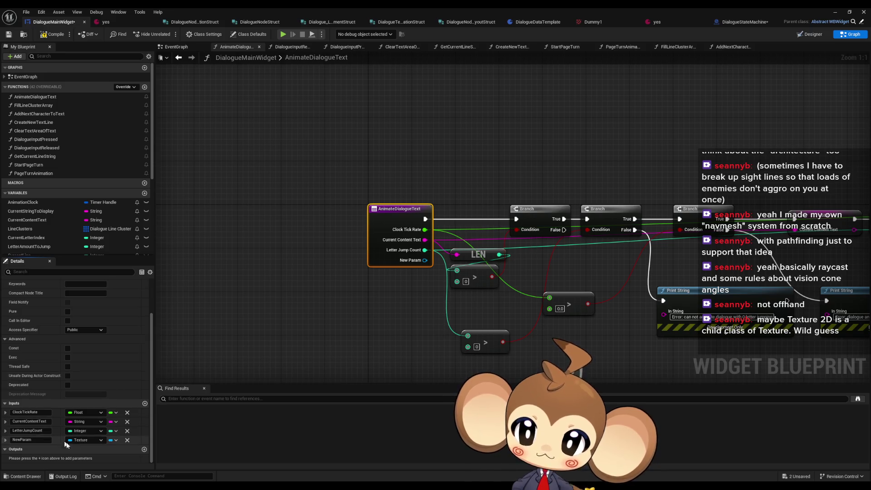
- Name the new Texture input Portrait
click(38, 441)
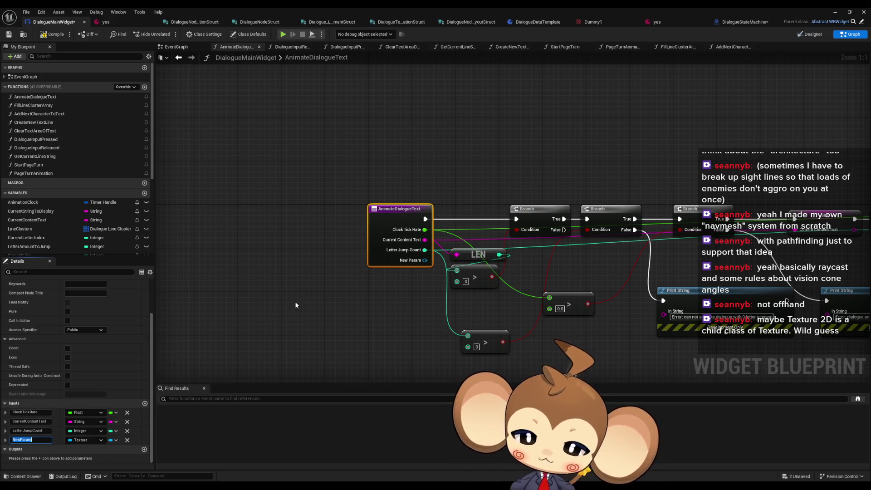
text(Portrait)
key(Return)
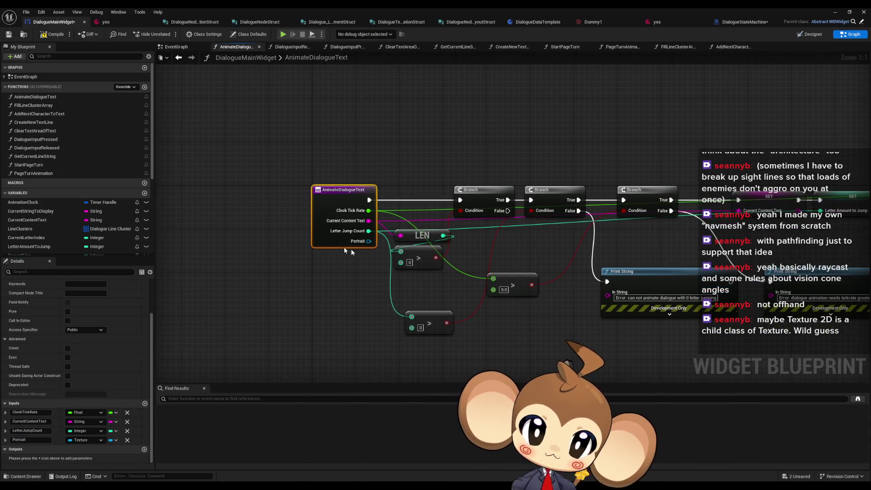
- In Designer, mark the portrait image as a variable and save all assets with Ctrl+Shift+S
click(810, 34)
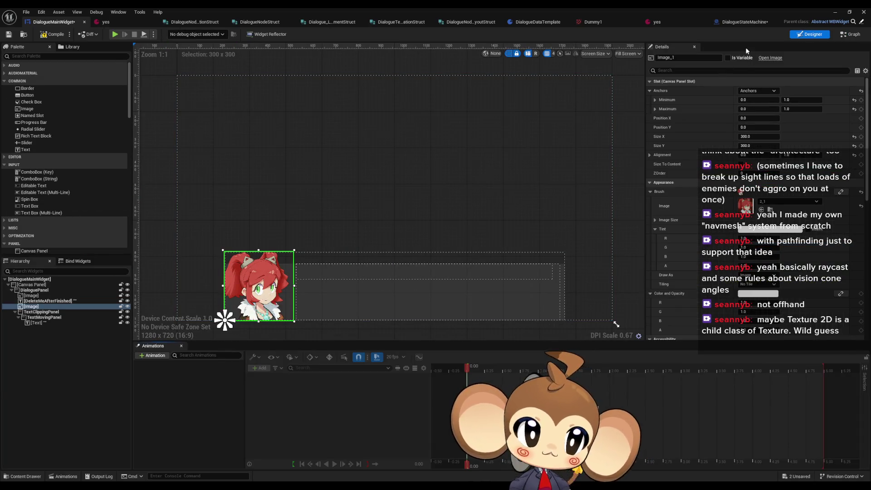
click(728, 58)
click(683, 59)
text(Portrait)
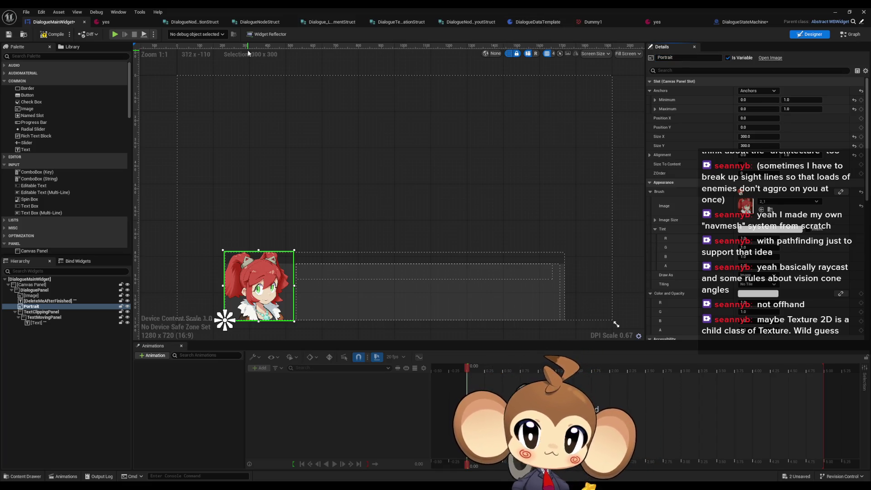
key(ctrl+shift+s)
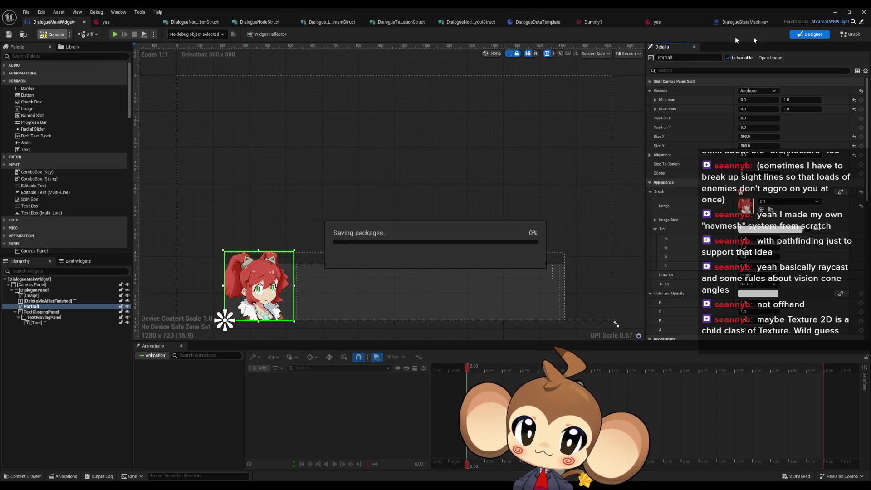
- Rename the Portrait image widget to PortraitArea and go back to the graph
click(849, 36)
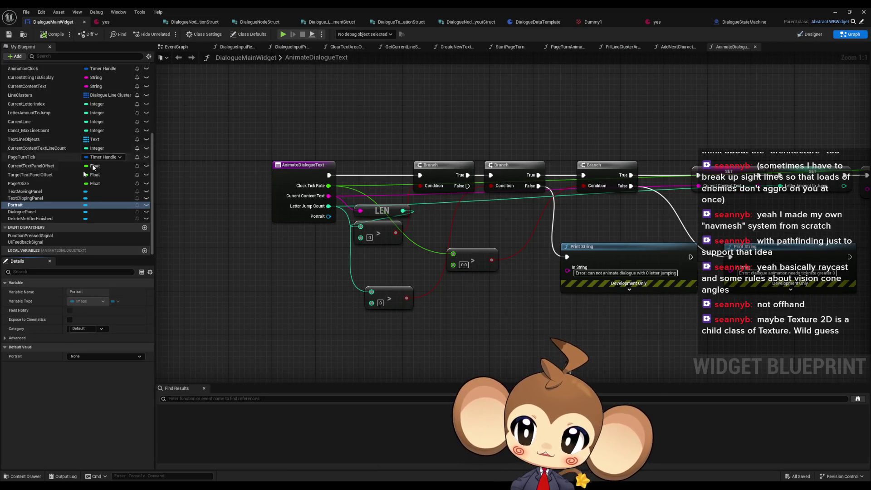
click(804, 40)
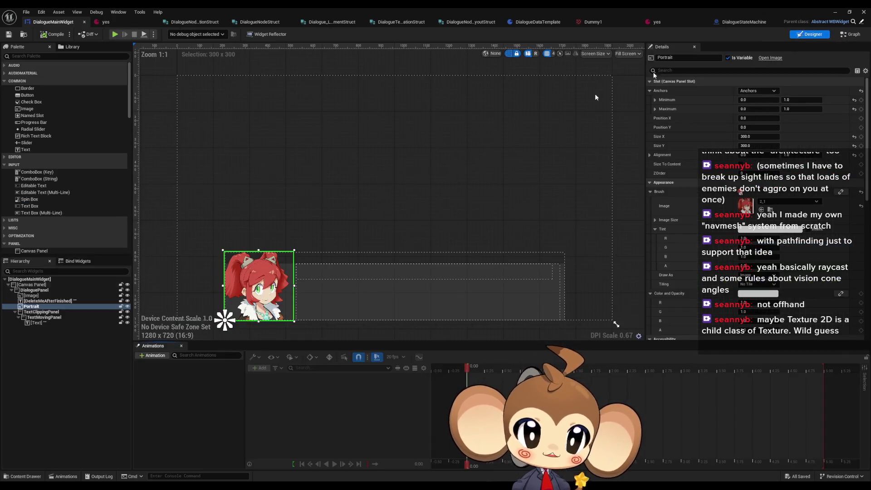
click(682, 58)
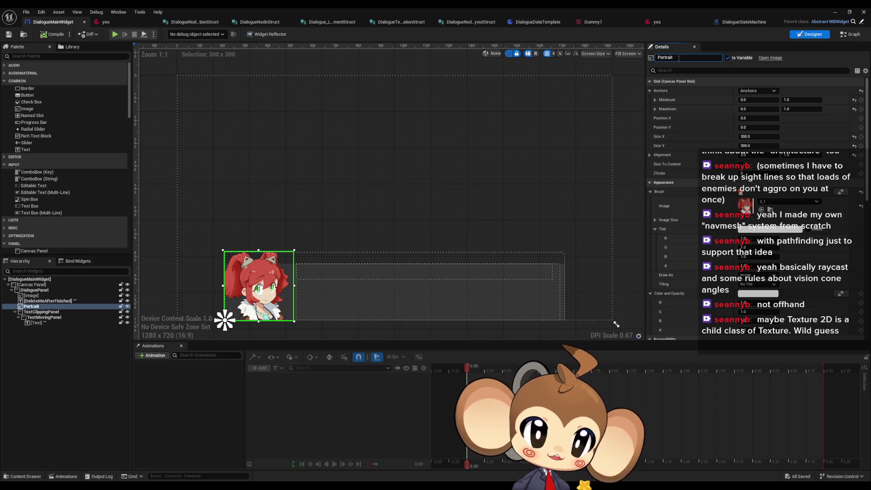
key(Return)
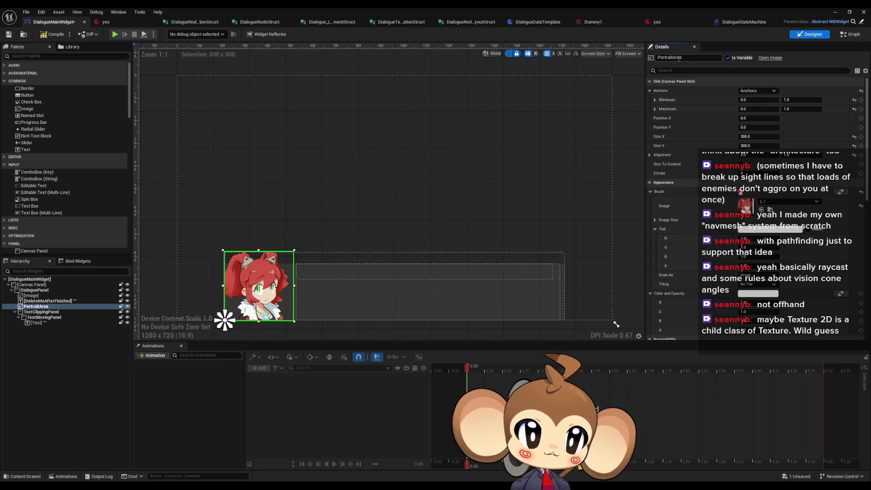
click(852, 34)
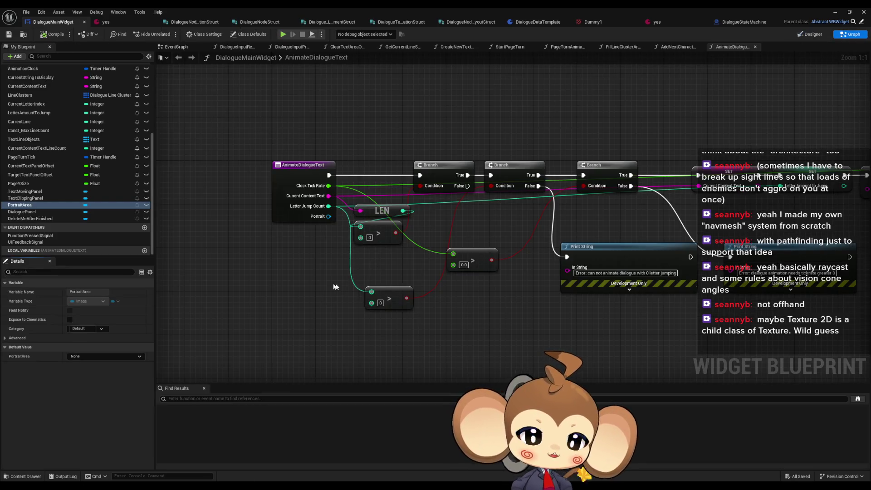
- Place a PortraitArea Get in the graph and add a Set Brush node targeting it
mouse_move(29, 207)
mouse_down()
mouse_move(229, 328)
mouse_move(327, 325)
mouse_up()
click(265, 337)
text(set)
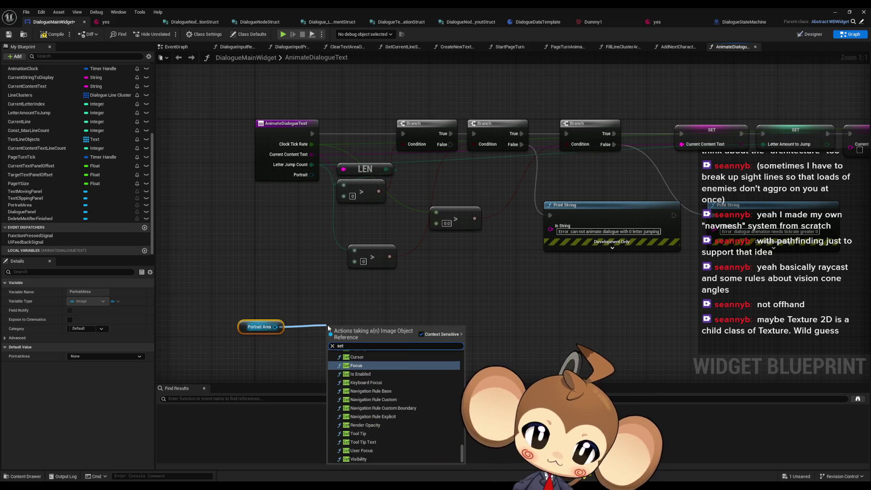
text( ima)
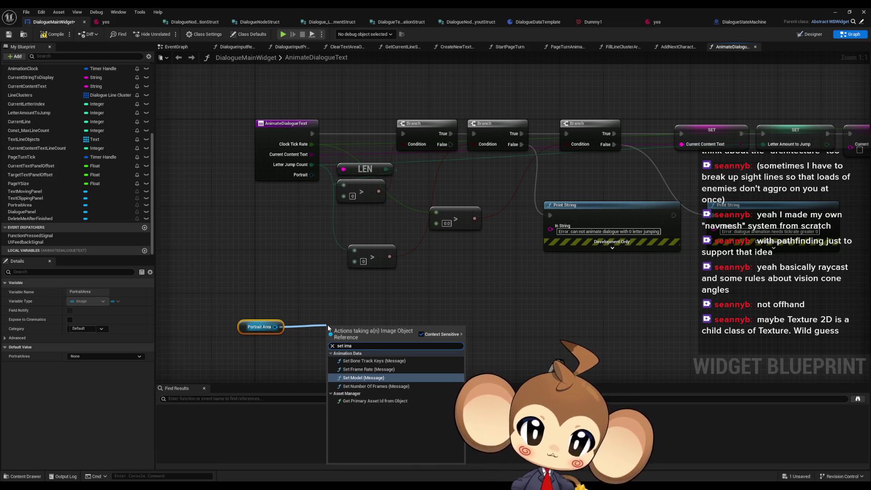
text(s)
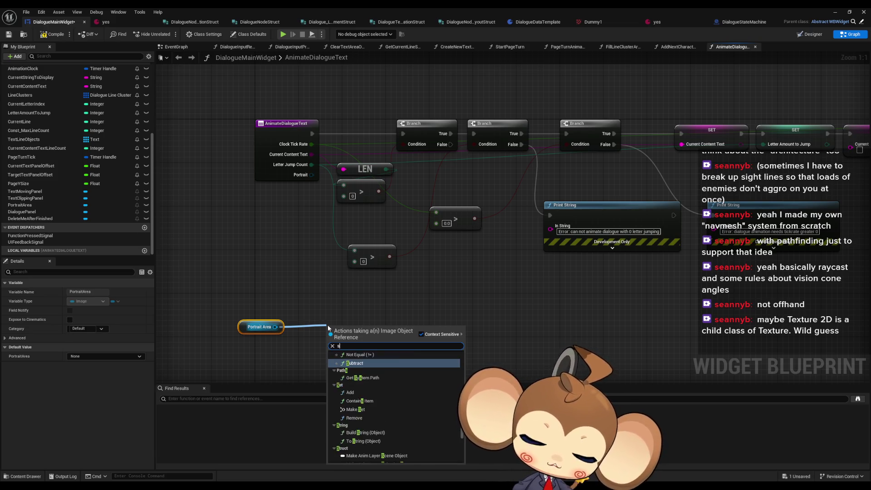
text(et brush)
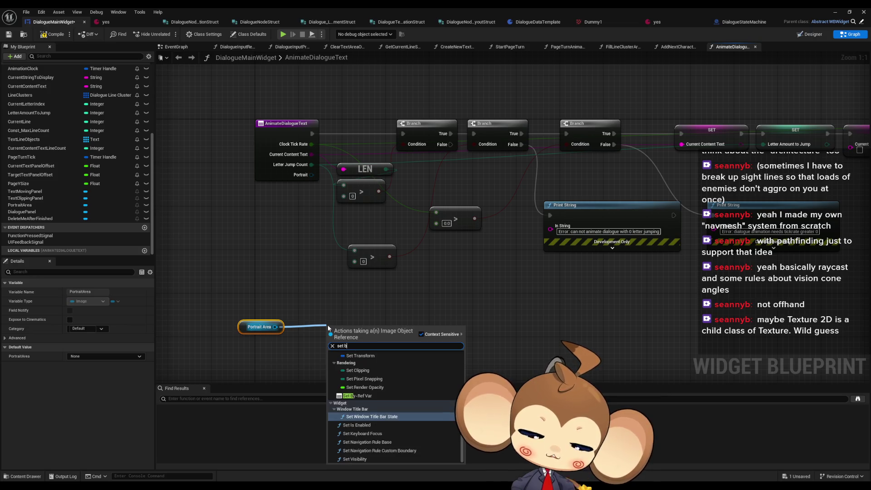
key(Return)
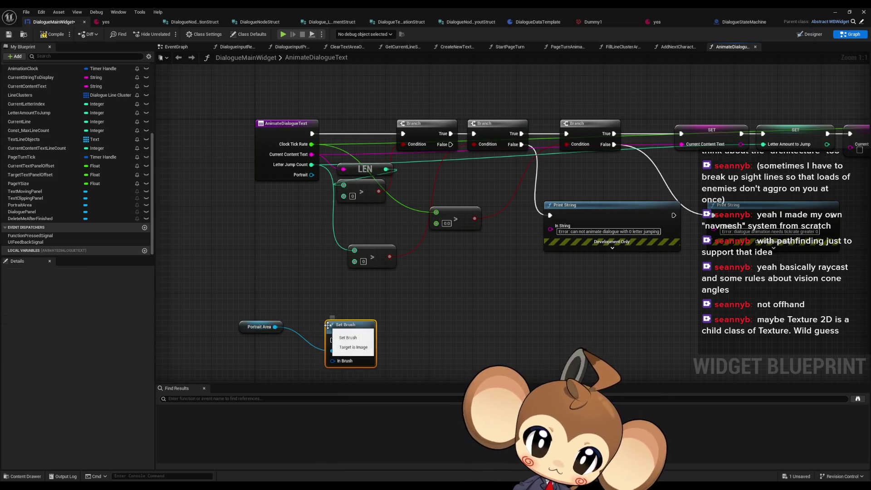
mouse_move(333, 361)
mouse_down()
mouse_move(263, 362)
mouse_move(289, 359)
mouse_up()
text(make brush)
key(Return)
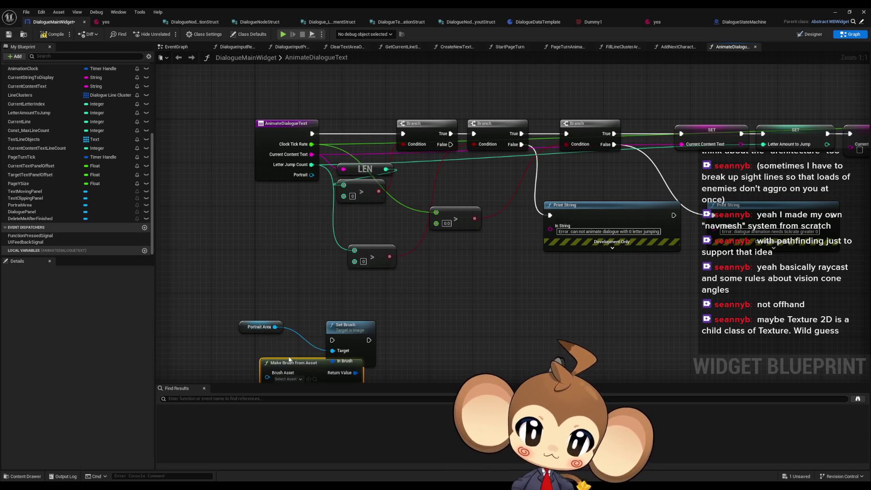
drag(380, 247, 478, 231)
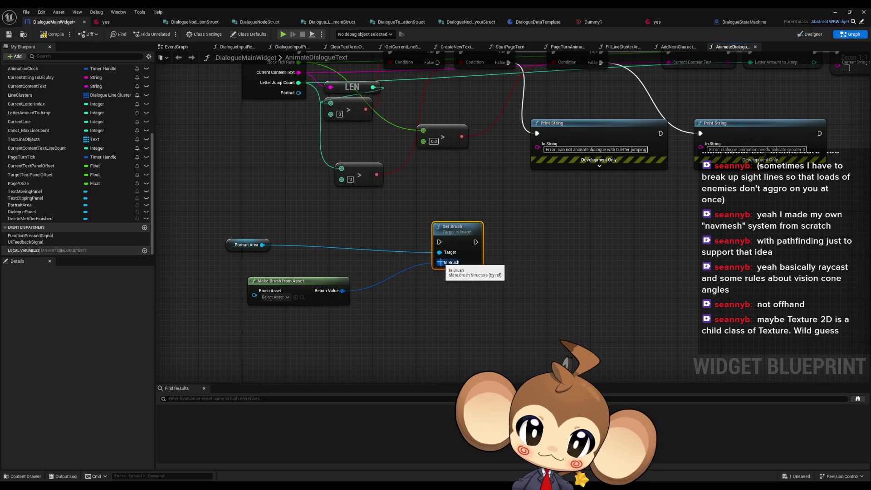
- Feed Set Brush's In Brush from Make Brush from Texture, then check PortraitArea's 300 x 300 size
drag(439, 263, 407, 295)
text(make)
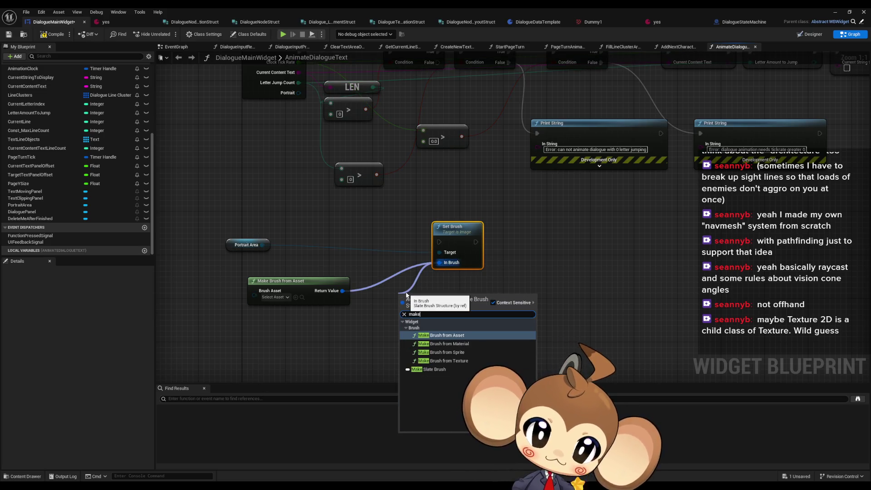
key(Down)
key(Down)
key(Down)
key(Return)
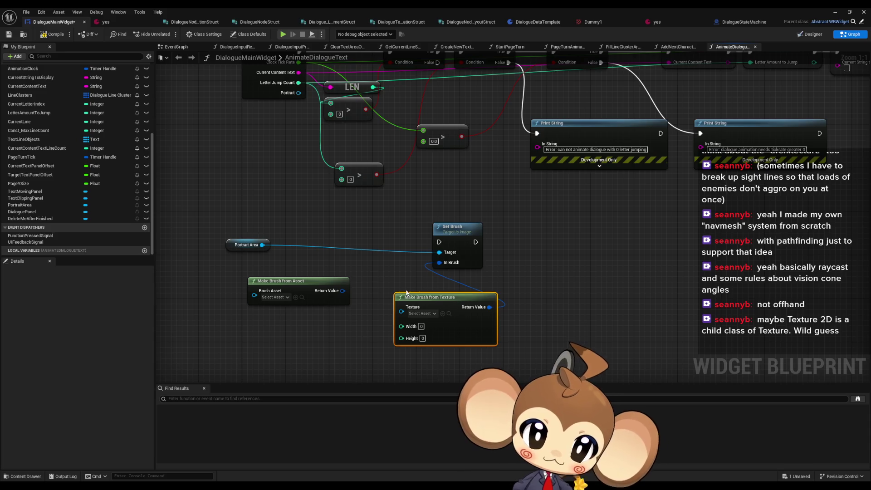
drag(445, 292, 406, 293)
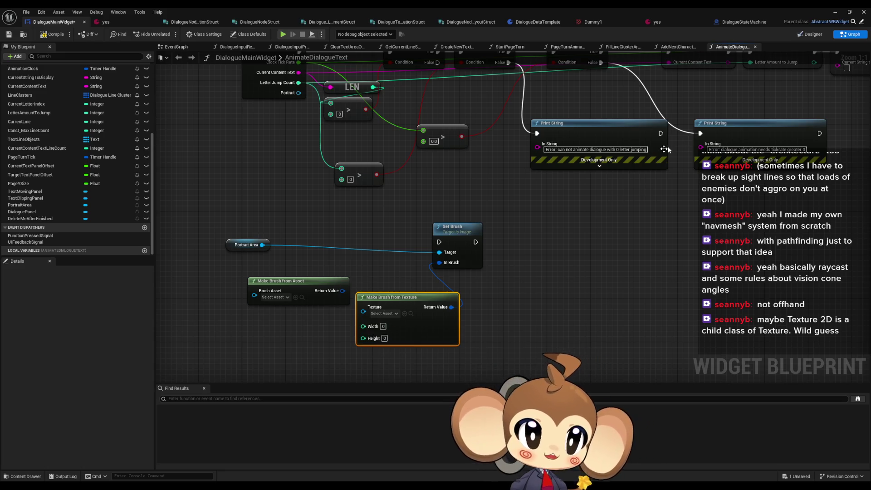
drag(693, 171, 719, 153)
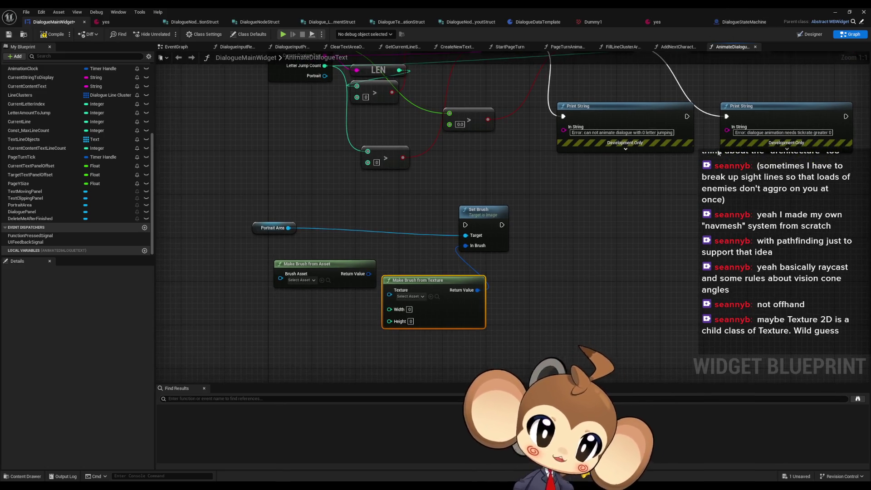
click(810, 34)
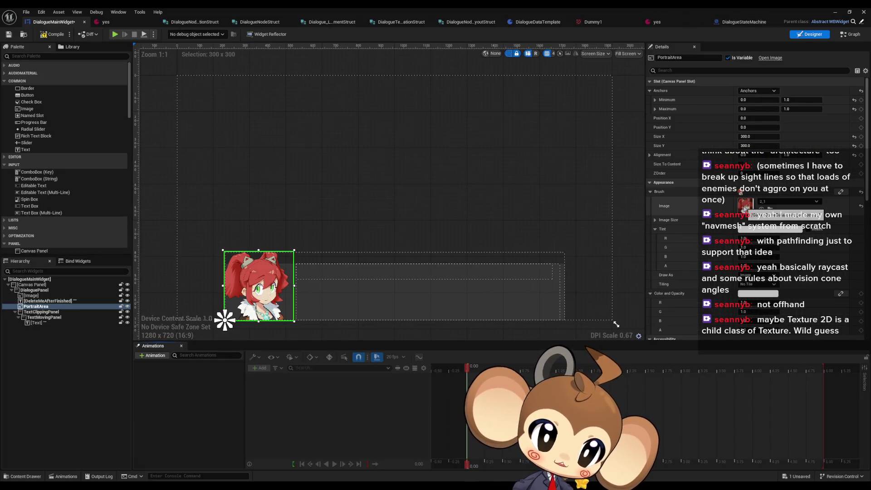
click(655, 220)
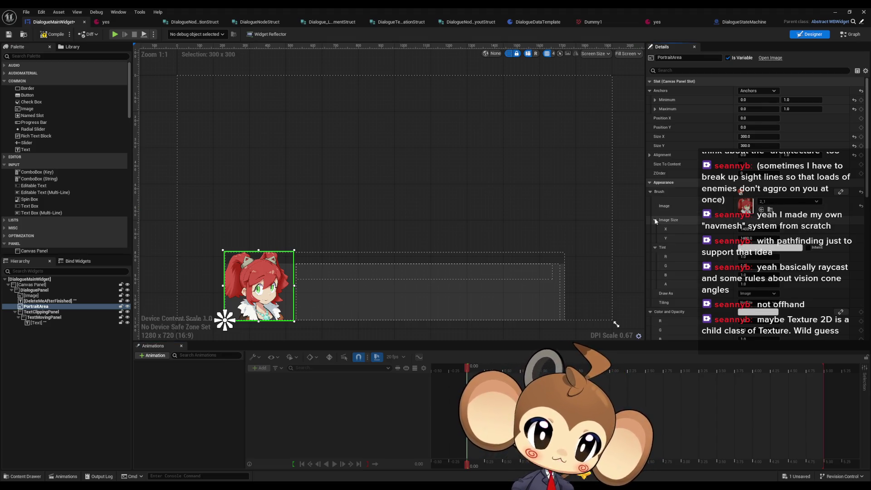
- Back in the AnimateDialogueText graph, select the entry node and scroll Details to its Inputs
click(655, 220)
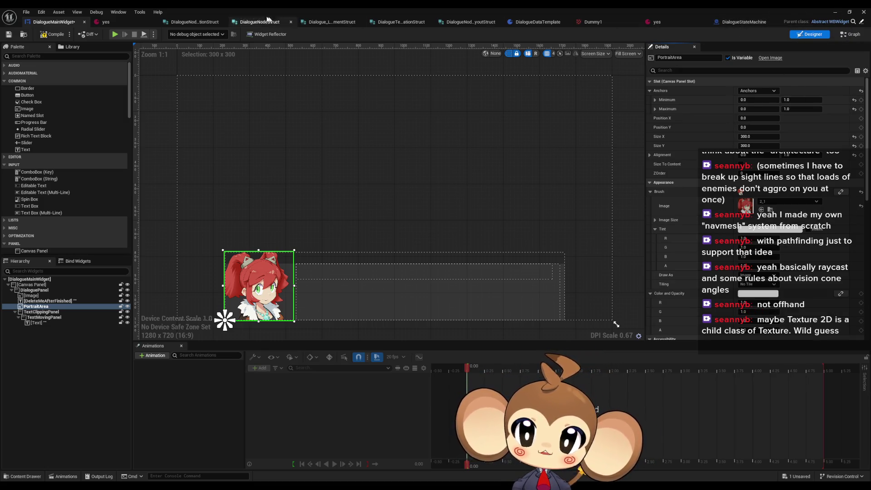
click(849, 34)
mouse_move(426, 265)
mouse_down()
mouse_move(428, 244)
mouse_move(438, 297)
mouse_up()
mouse_move(394, 124)
mouse_down()
mouse_move(333, 290)
mouse_move(285, 299)
mouse_up()
text(wid)
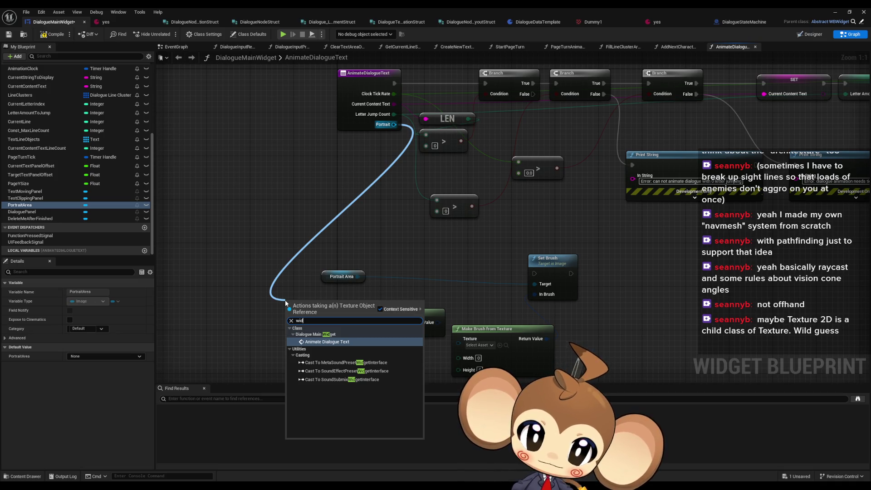
click(257, 192)
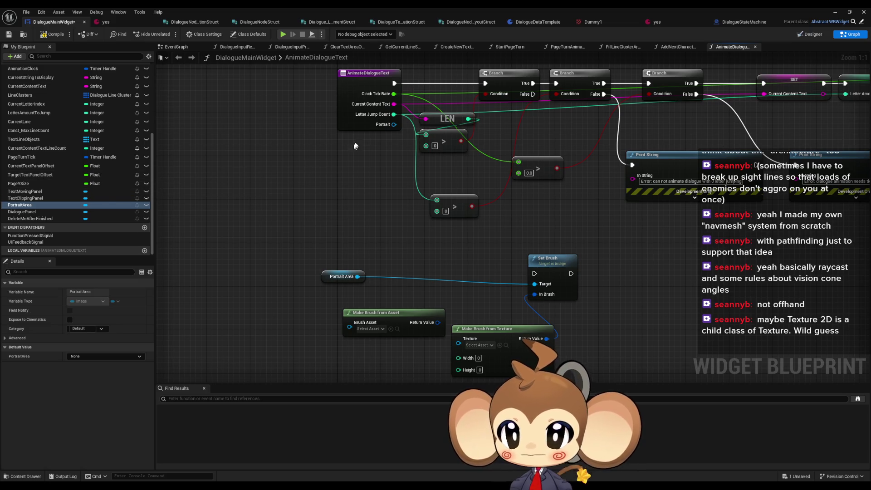
click(368, 128)
scroll(93, 365, down, 3)
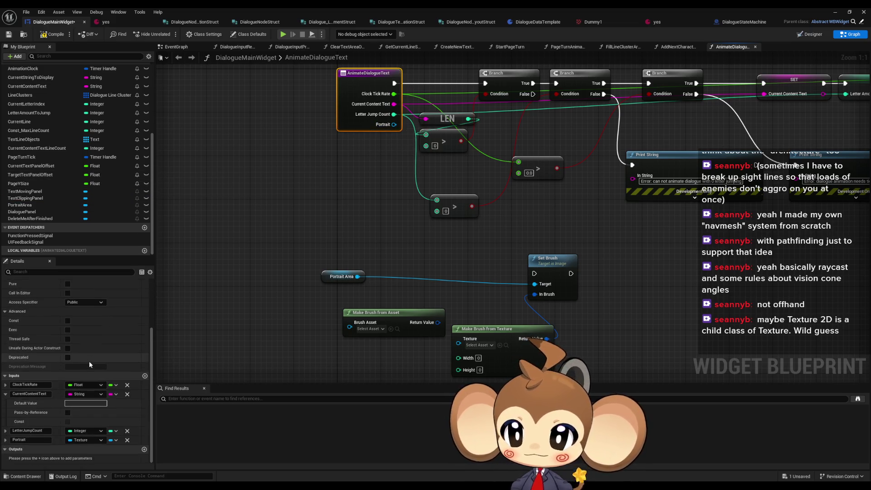
- Add a new Texture 2D input parameter (New Param) to the function
click(144, 376)
click(84, 449)
text(text)
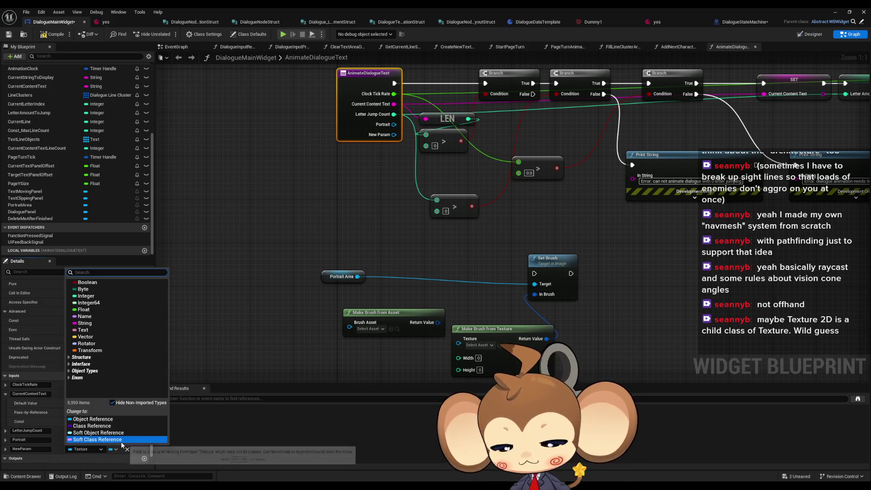
text( 2d)
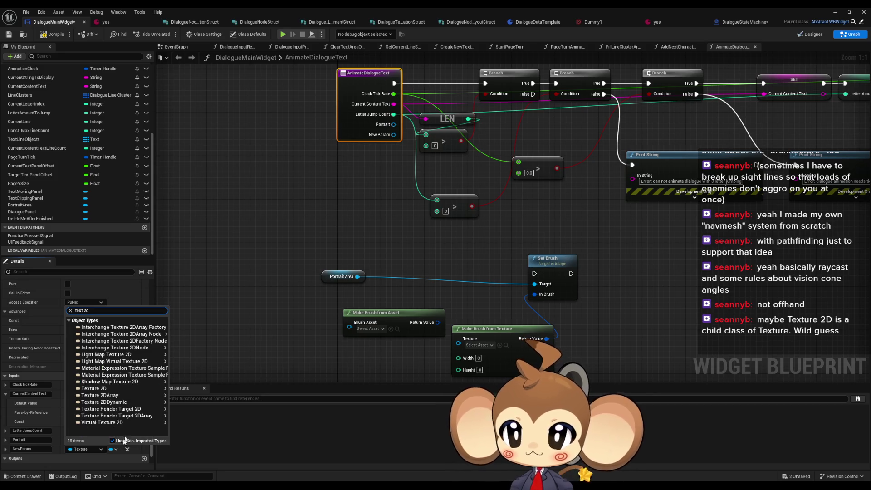
click(113, 388)
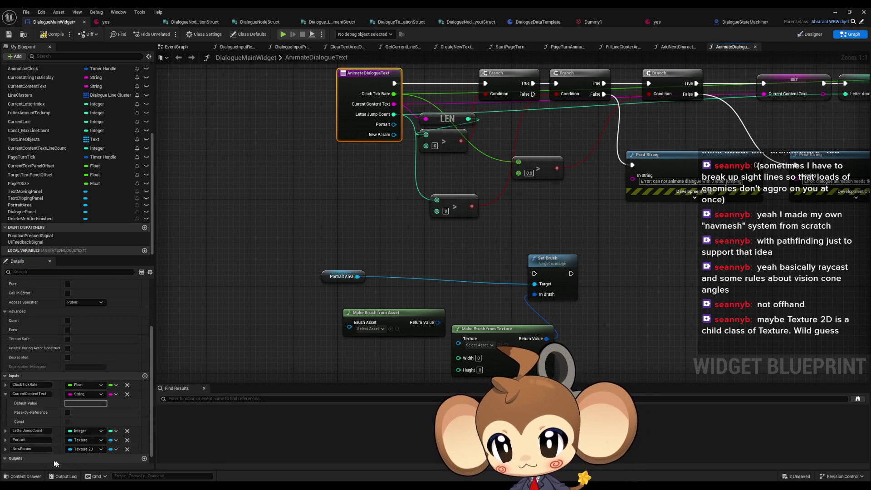
- Search New Param's actions for a size getter and add a GetSizeX node
drag(395, 135, 234, 272)
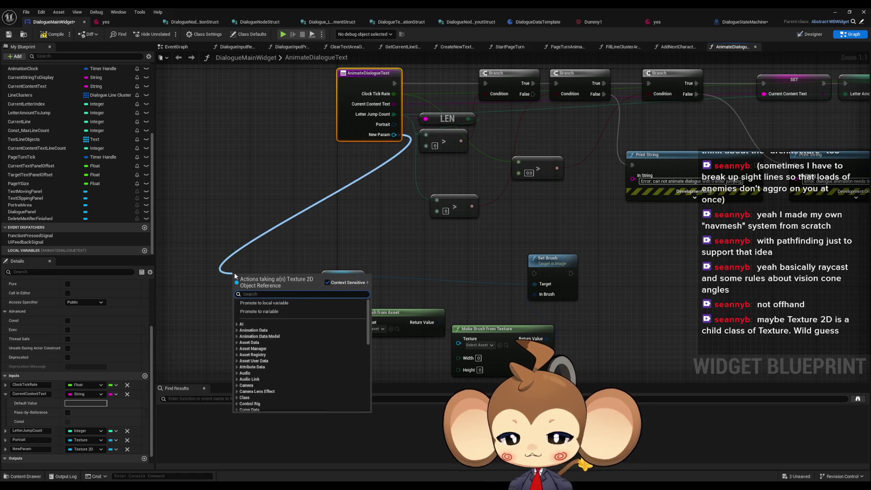
text(wid)
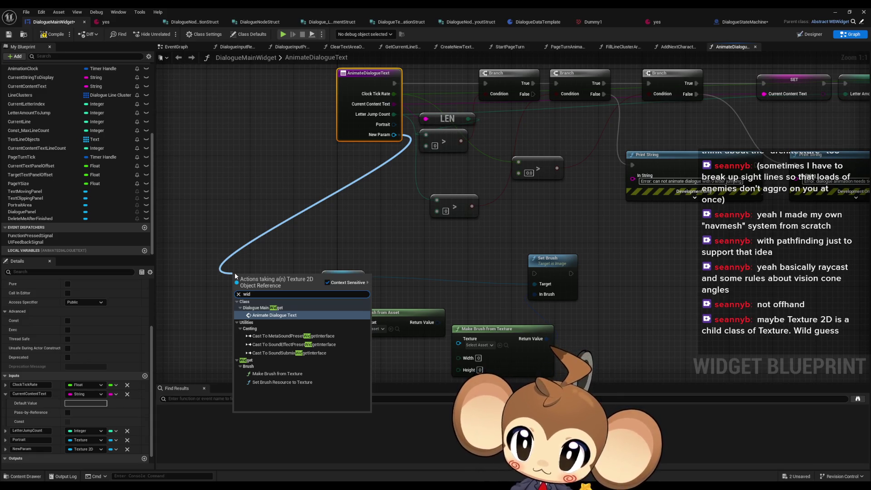
key(BackSpace)
key(BackSpace)
key(BackSpace)
text(get)
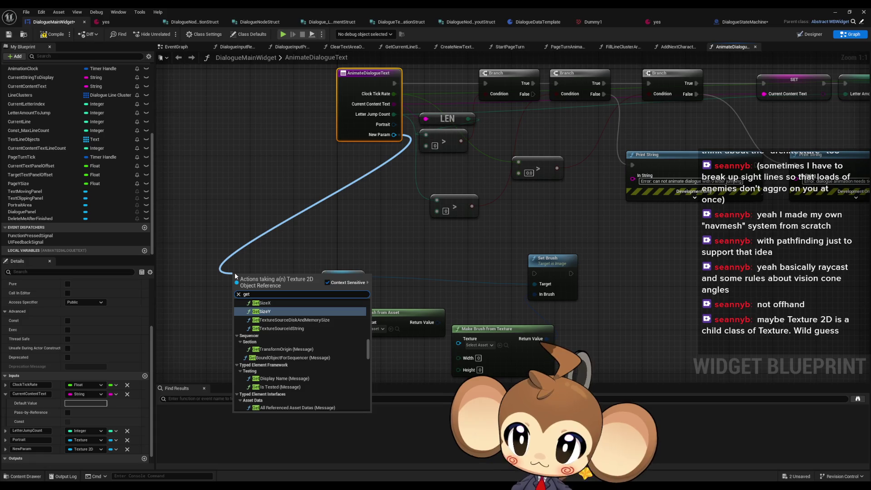
scroll(253, 341, up, 2)
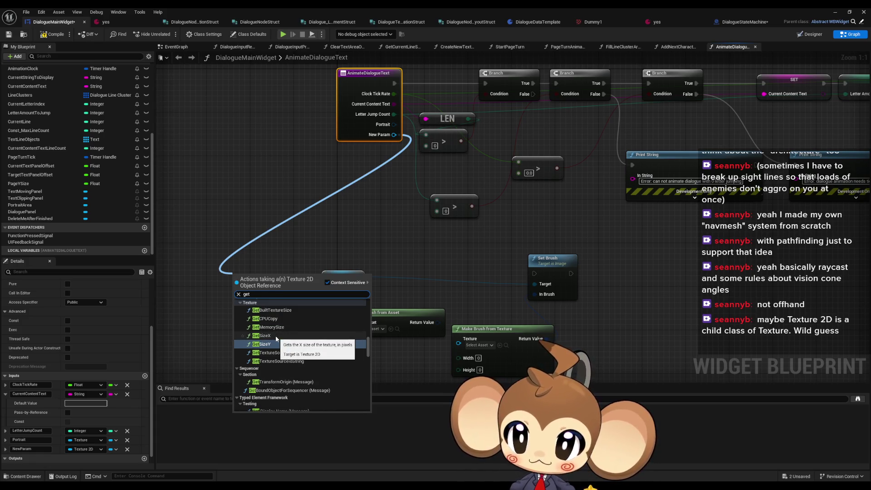
mouse_move(394, 124)
mouse_down()
mouse_move(236, 268)
mouse_move(292, 240)
mouse_up()
text(size)
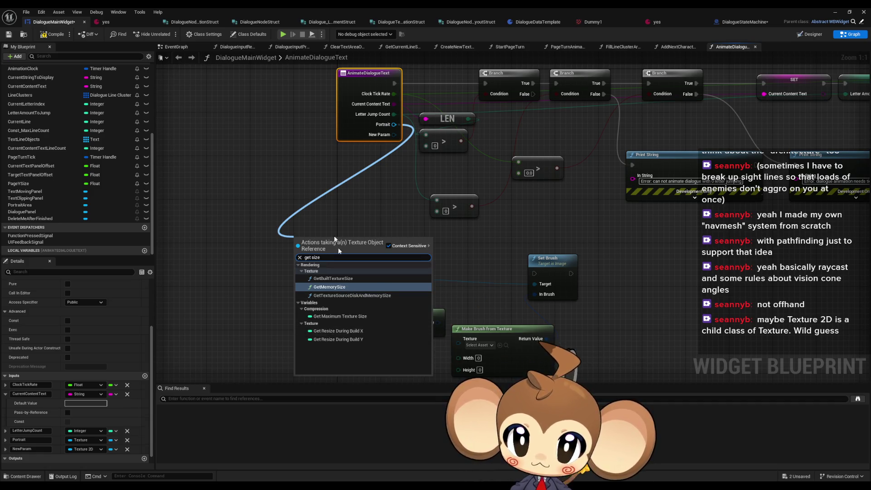
click(379, 167)
mouse_move(393, 135)
mouse_down()
mouse_move(283, 206)
mouse_move(256, 233)
mouse_up()
text(get size)
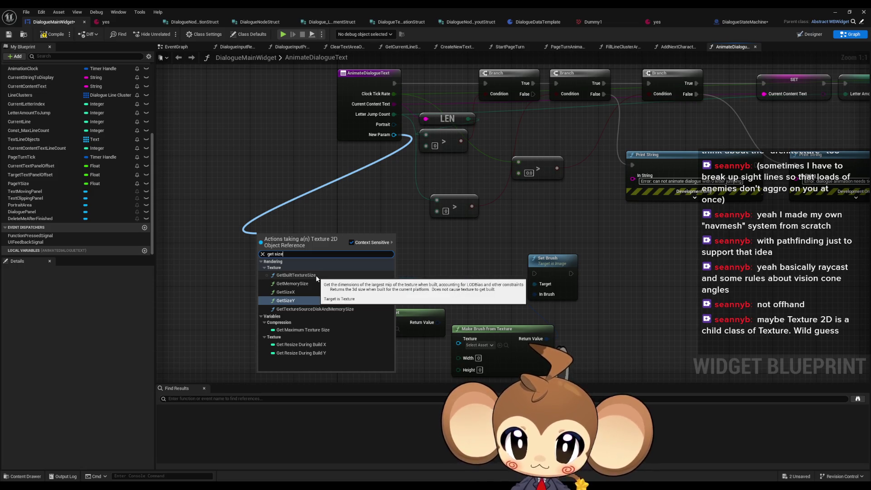
click(296, 291)
- Add GetSizeY from New Param, wire sizes into brush Width/Height, and New Param into Texture
mouse_move(394, 135)
mouse_down()
mouse_move(404, 145)
mouse_move(252, 302)
mouse_move(258, 308)
mouse_up()
text(get s)
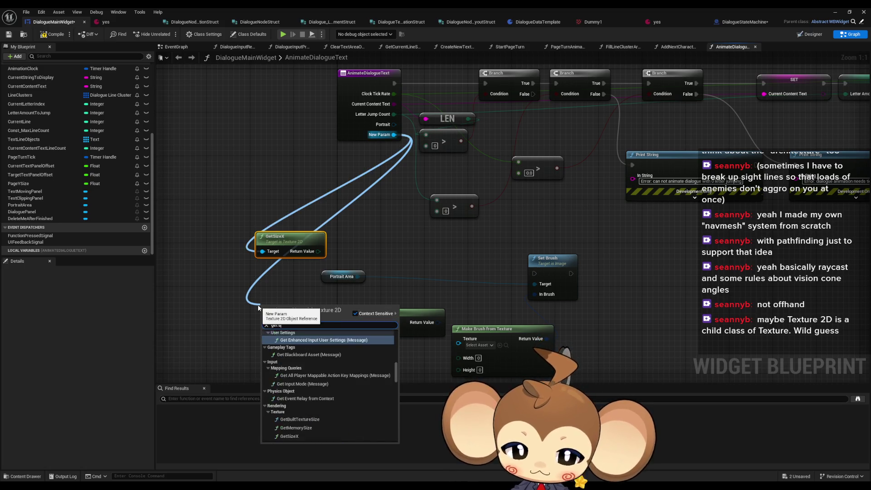
text(izeq)
key(Return)
mouse_move(484, 304)
mouse_down()
mouse_move(363, 270)
mouse_move(366, 222)
mouse_move(344, 198)
mouse_up()
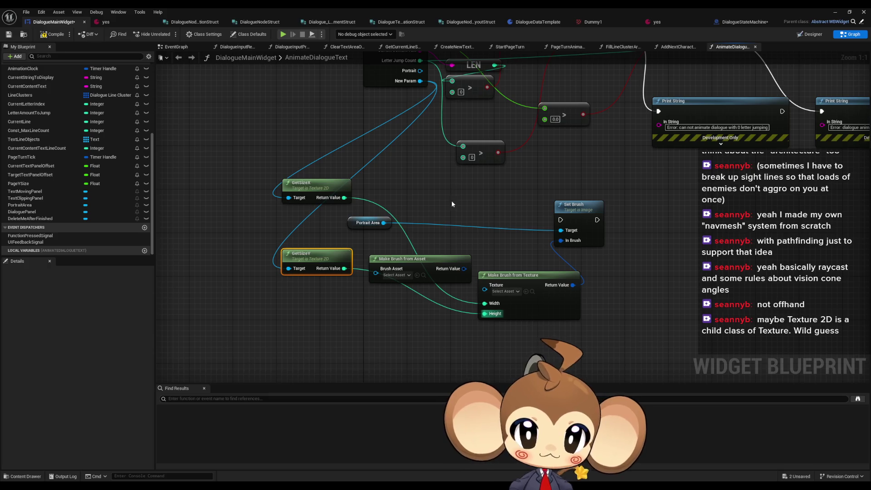
mouse_move(476, 337)
mouse_down()
mouse_move(411, 121)
mouse_move(411, 129)
mouse_up()
click(394, 166)
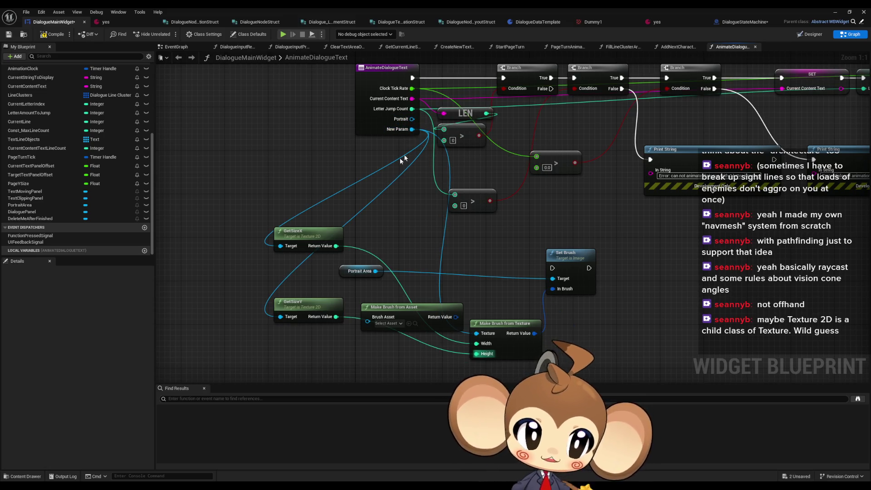
- Save all modified assets
key(ctrl+shift+s)
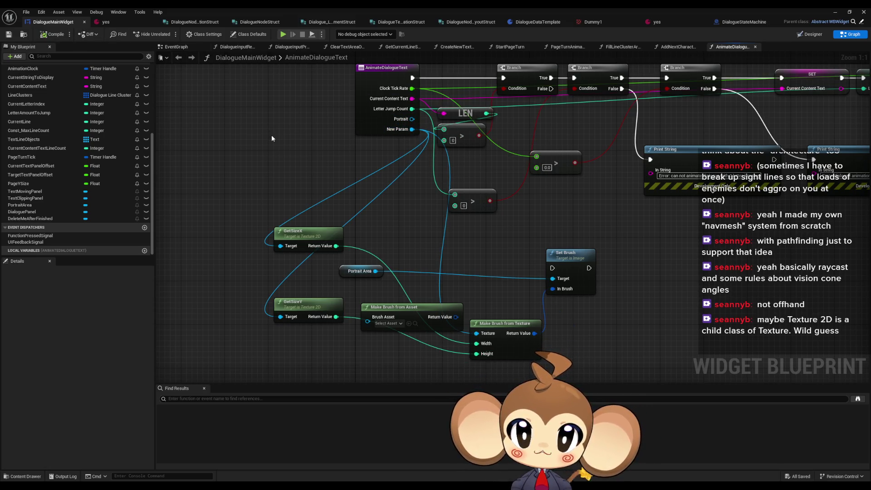
click(217, 22)
click(257, 22)
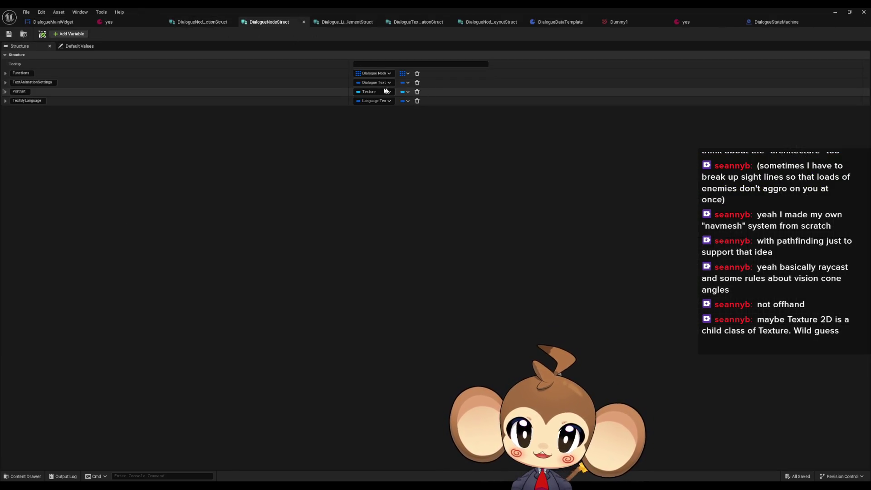
- Make DialogueNodeStruct's Portrait a Texture 2D object reference and save the structure
click(386, 92)
text(texture 2d)
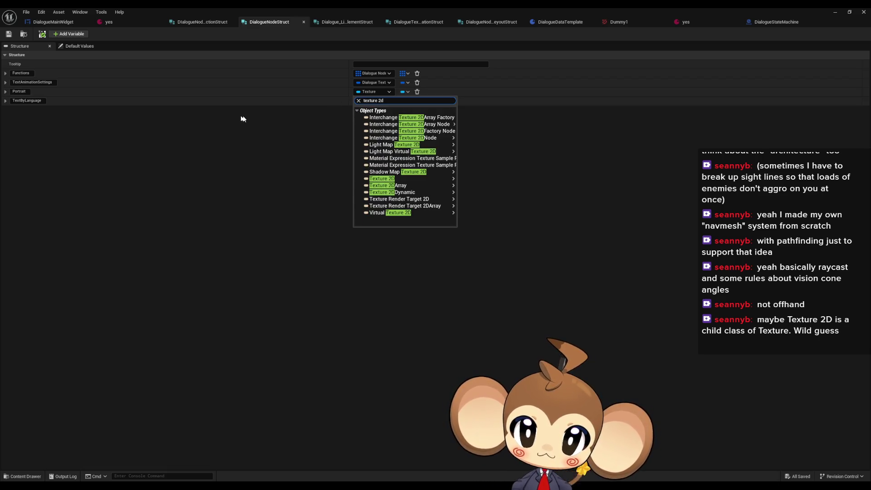
click(371, 181)
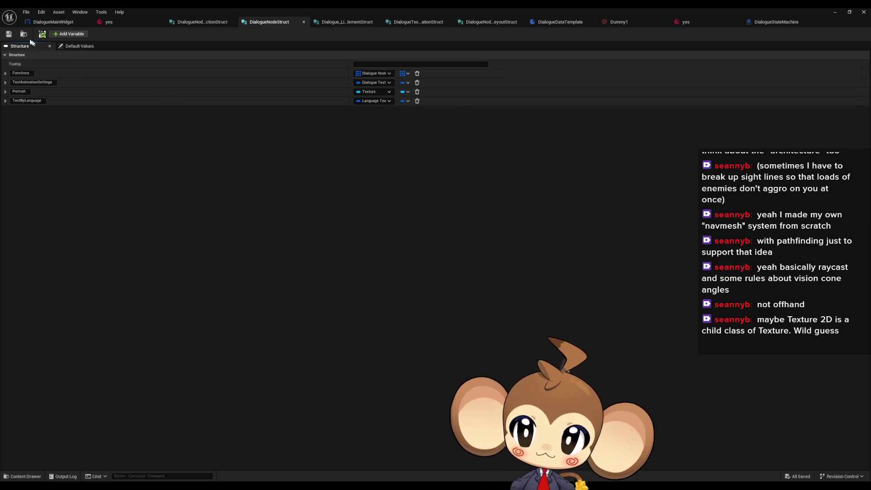
click(368, 94)
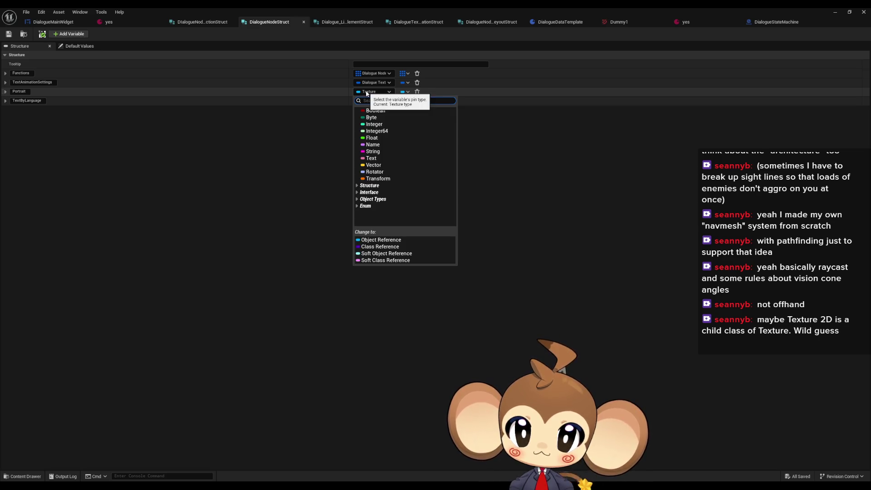
text(tex)
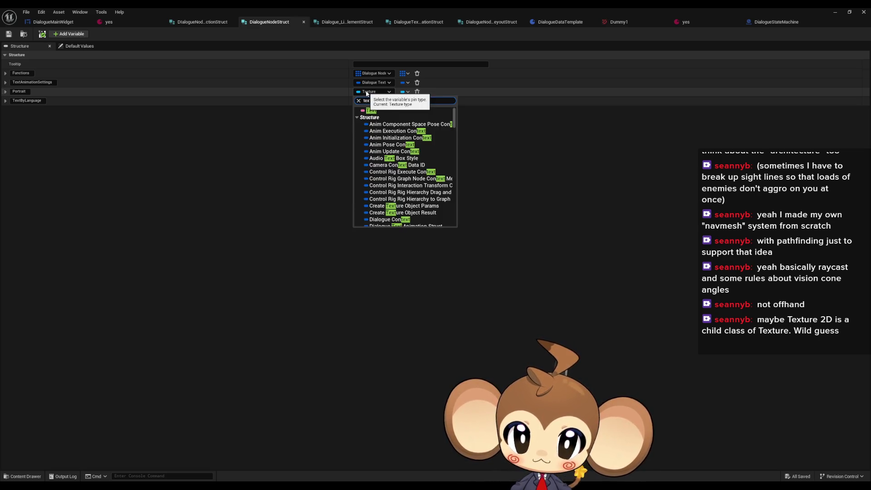
text(ture)
mouse_move(424, 177)
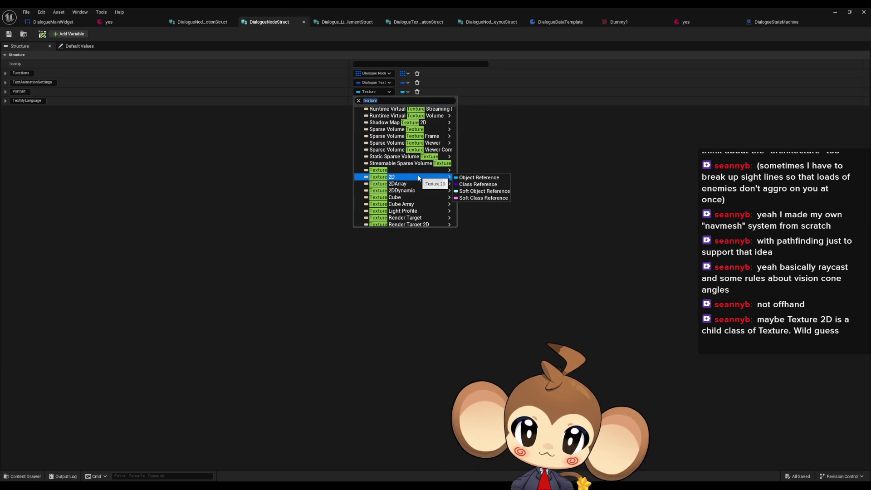
click(462, 175)
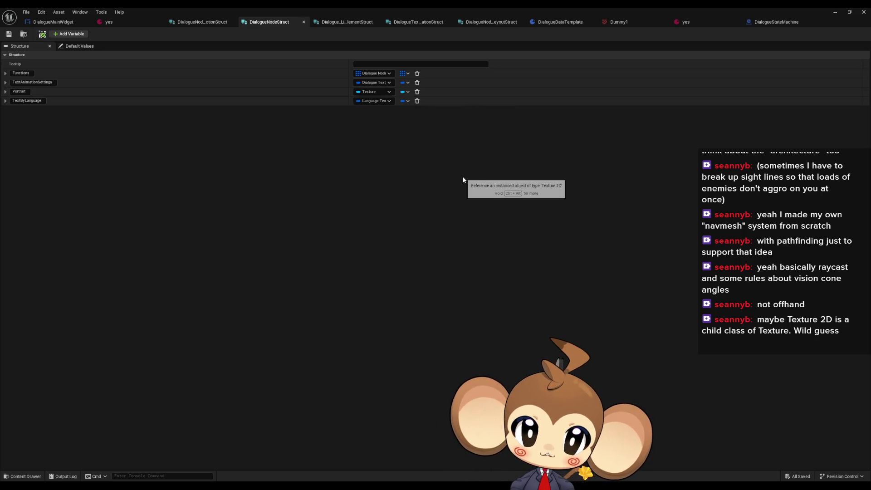
click(10, 35)
- Review the other dialogue structures, ending on the DialogueDataTemplate blueprint
click(181, 23)
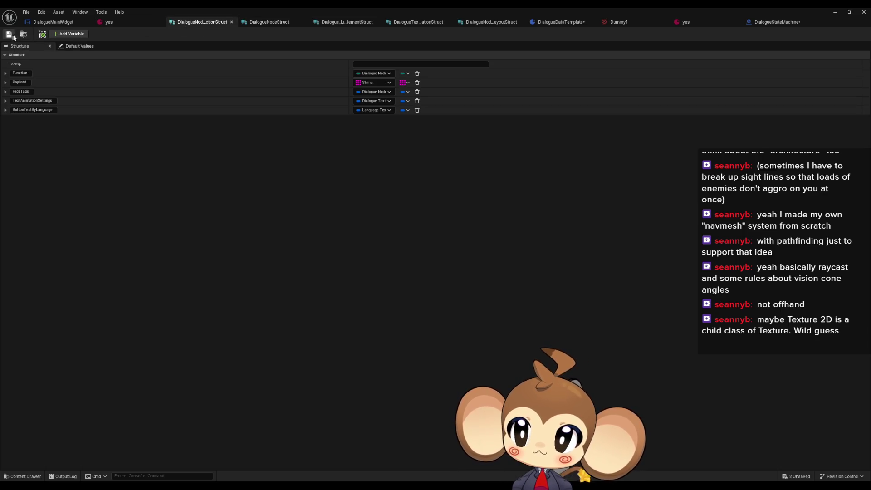
click(267, 22)
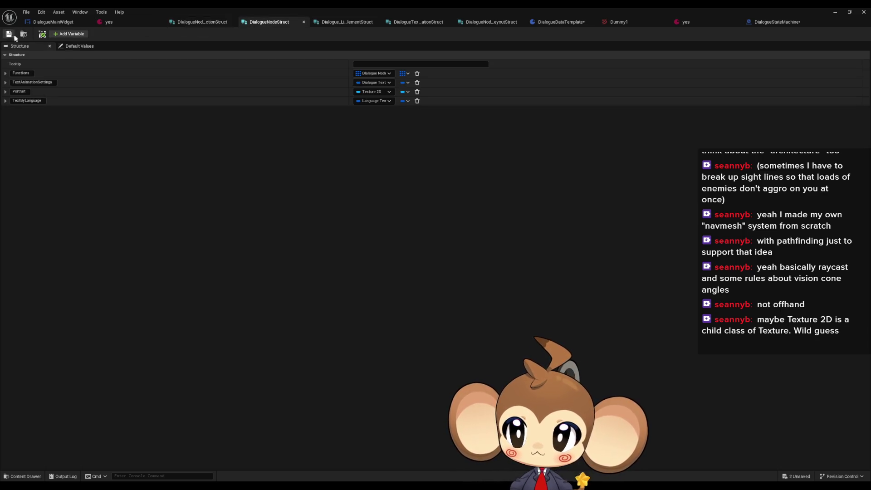
click(336, 22)
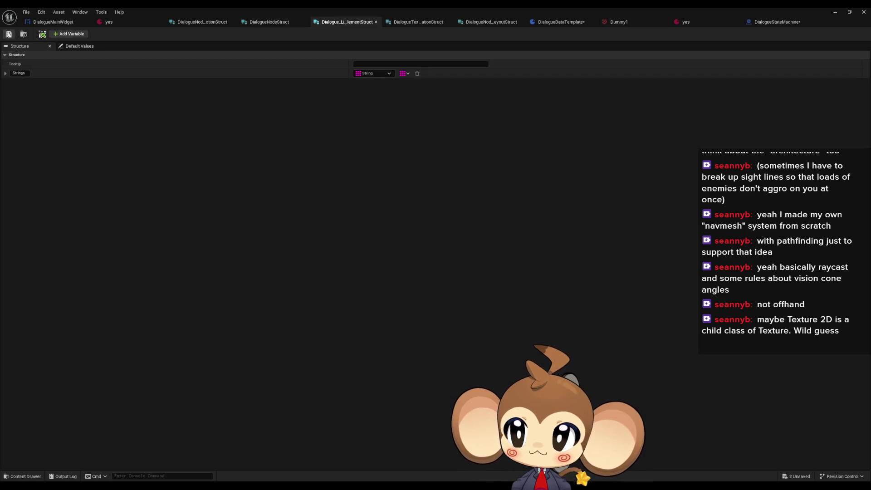
click(286, 24)
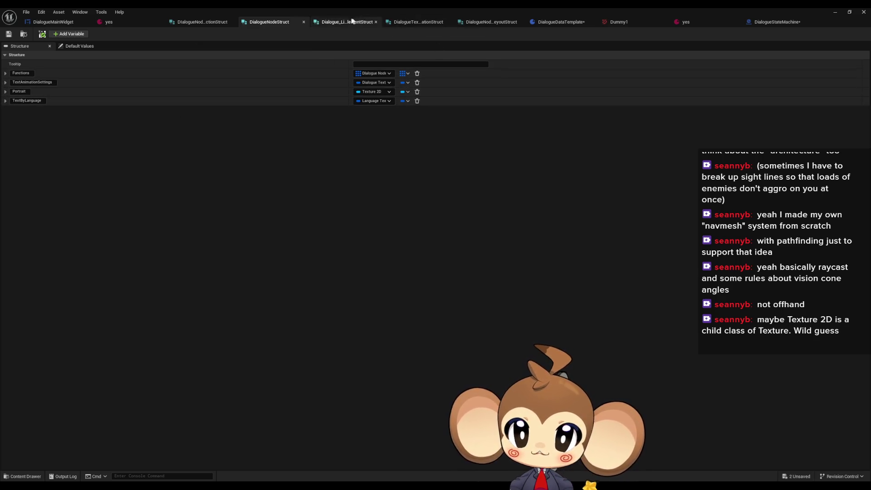
click(414, 23)
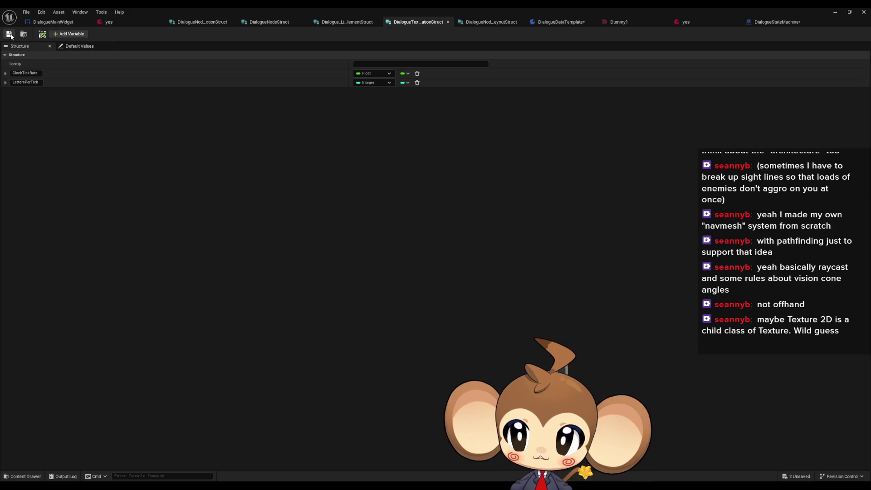
click(490, 22)
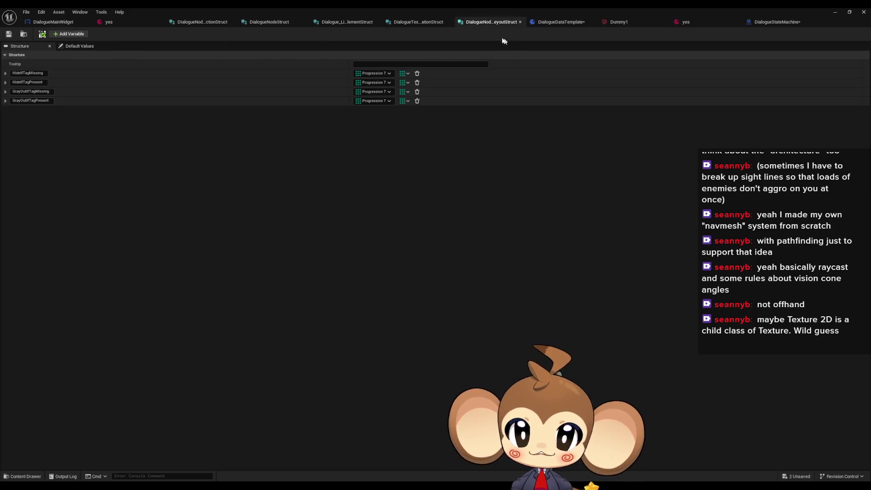
click(276, 21)
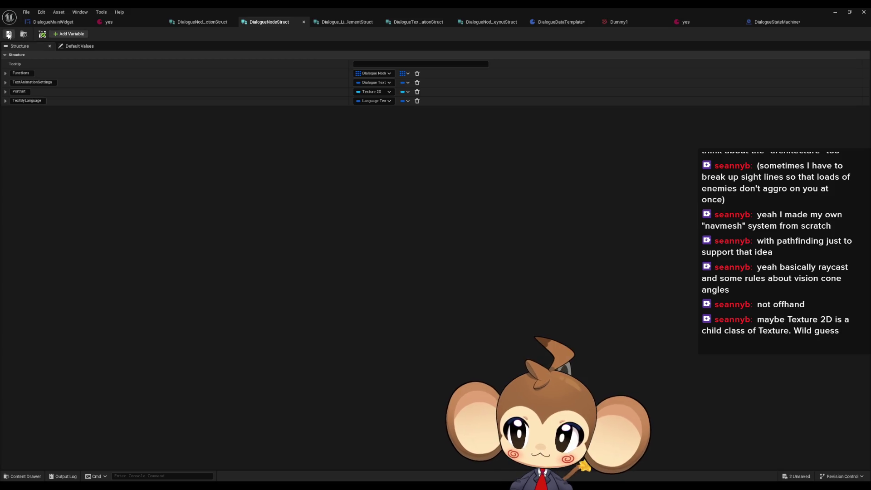
click(559, 23)
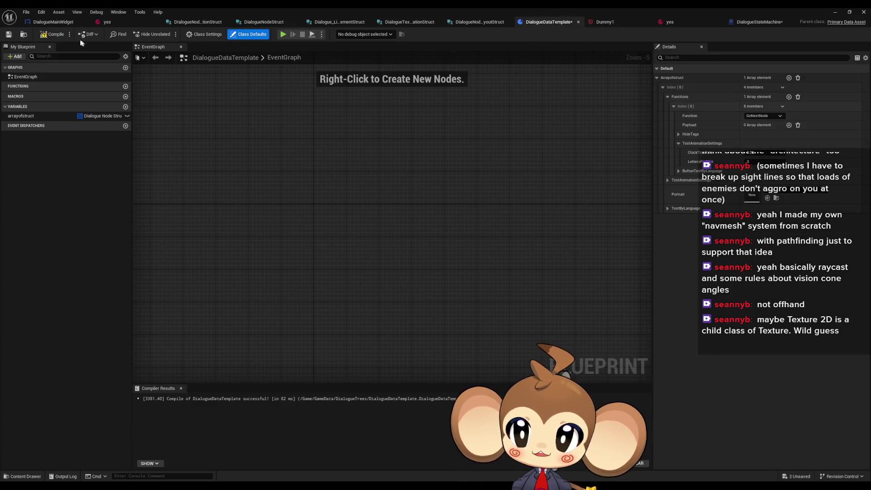
- Compile and save DialogueDataTemplate, then check the yes asset's portraits
click(54, 34)
click(7, 35)
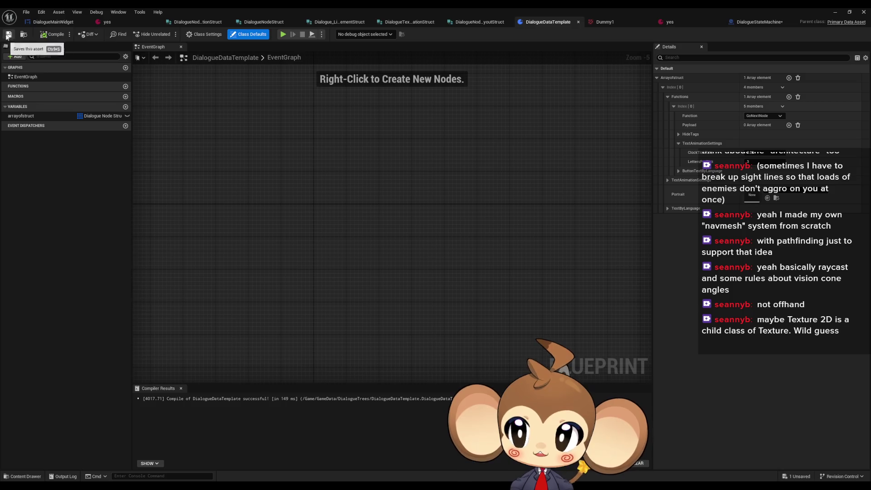
click(106, 21)
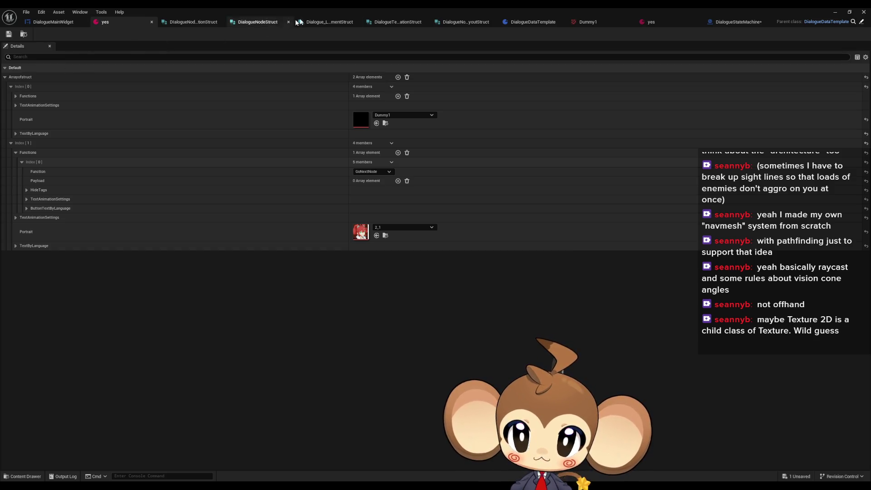
click(526, 22)
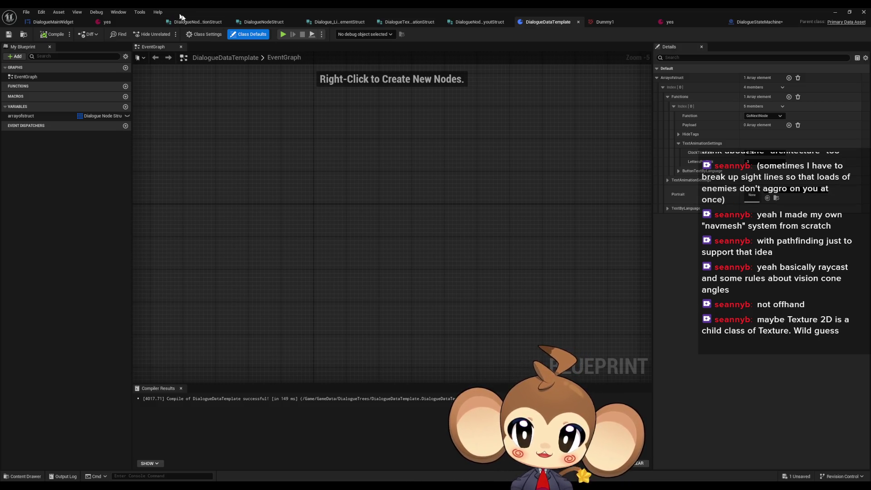
- Look over DialogueNodeFunctionStruct, DialogueNodeStruct and the yes asset, ending in DialogueStateMachine
click(185, 20)
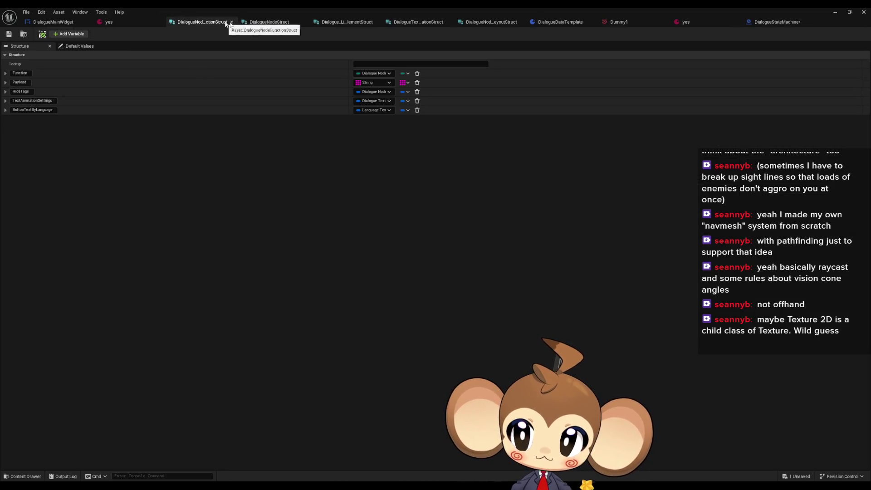
click(253, 23)
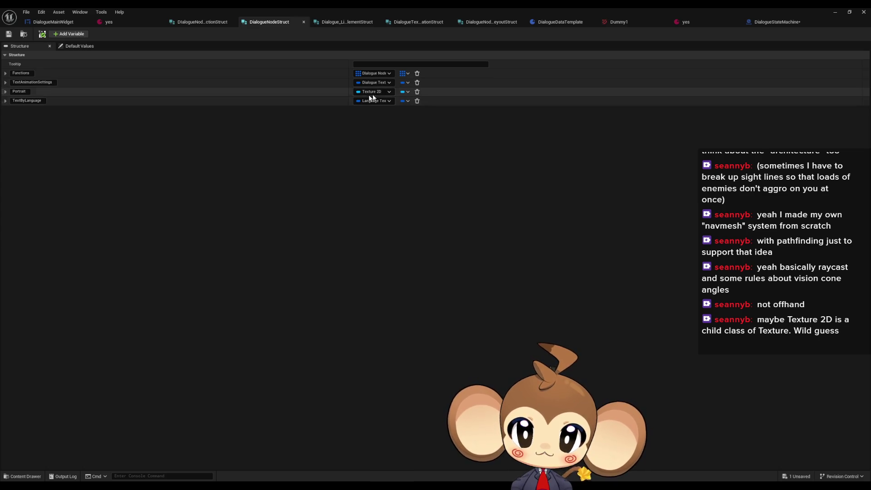
click(106, 23)
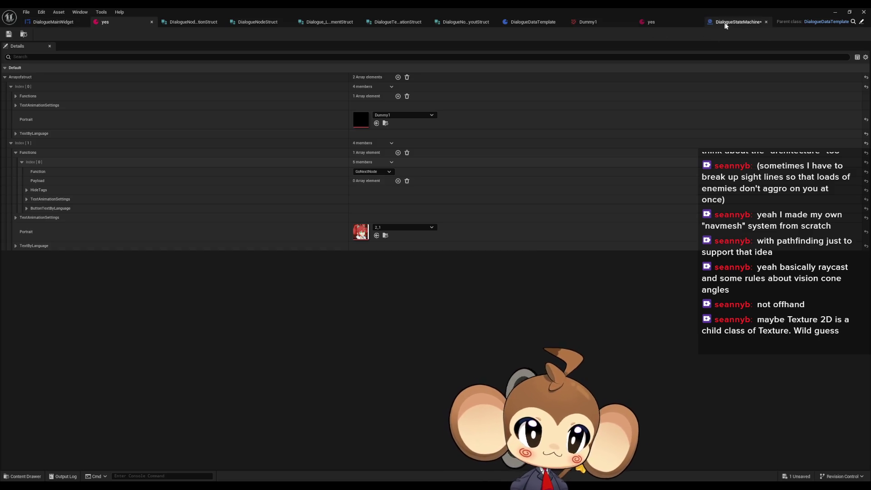
click(737, 23)
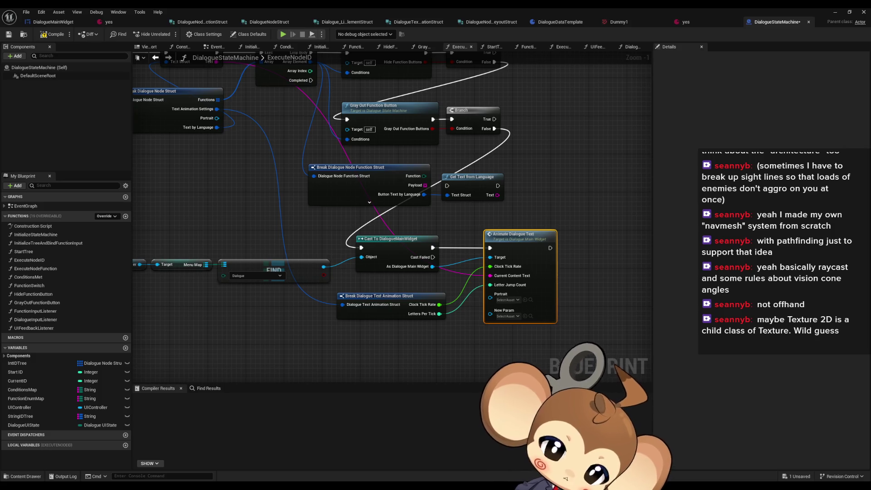
- Find the Animate Dialogue Text call in ExecuteNodeID and open its function definition
mouse_move(525, 265)
mouse_down()
mouse_move(520, 179)
mouse_move(448, 180)
mouse_up()
click(351, 233)
drag(351, 234, 361, 273)
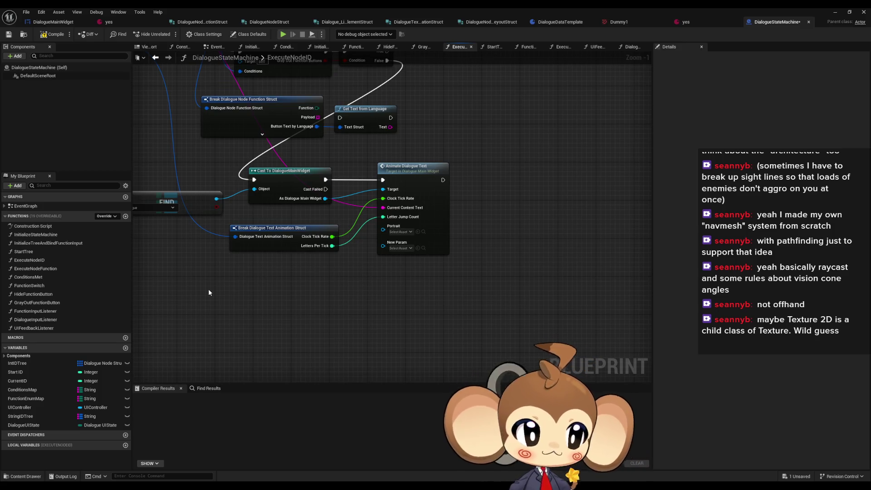
drag(270, 287, 309, 314)
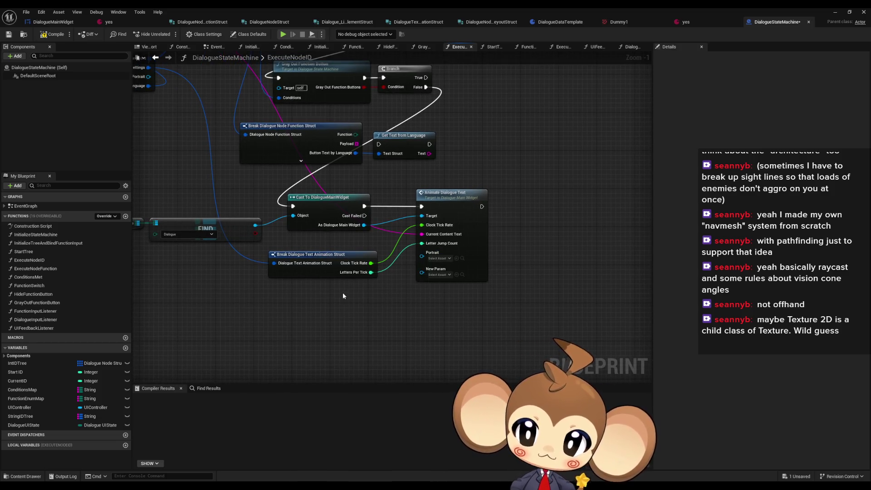
mouse_move(342, 293)
mouse_down()
mouse_move(476, 345)
mouse_move(561, 355)
mouse_up()
scroll(390, 227, down, 2)
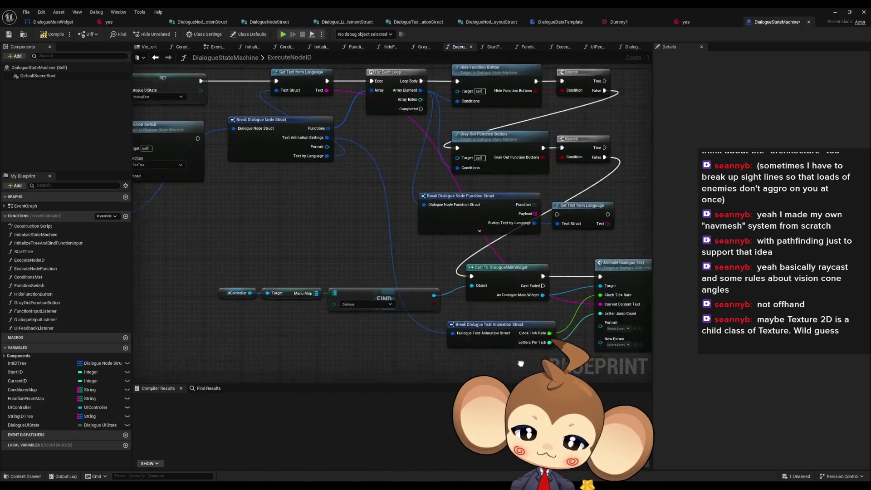
drag(390, 226, 414, 302)
scroll(426, 309, up, 3)
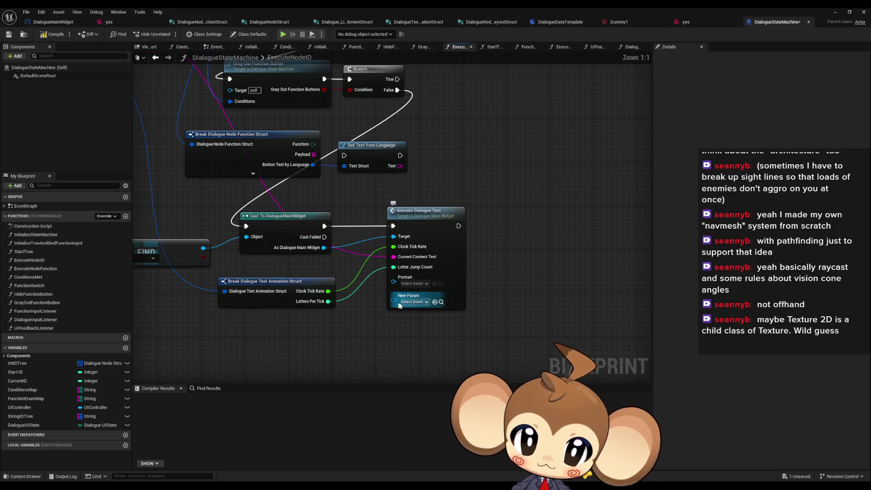
double_click(457, 275)
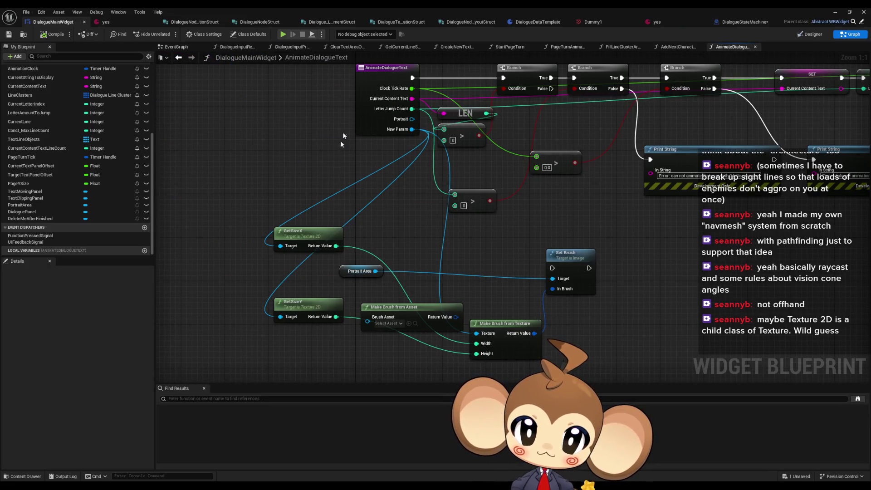
- Delete the old Portrait input and rename the Texture 2D NewParam input to Portrait
click(373, 127)
click(44, 441)
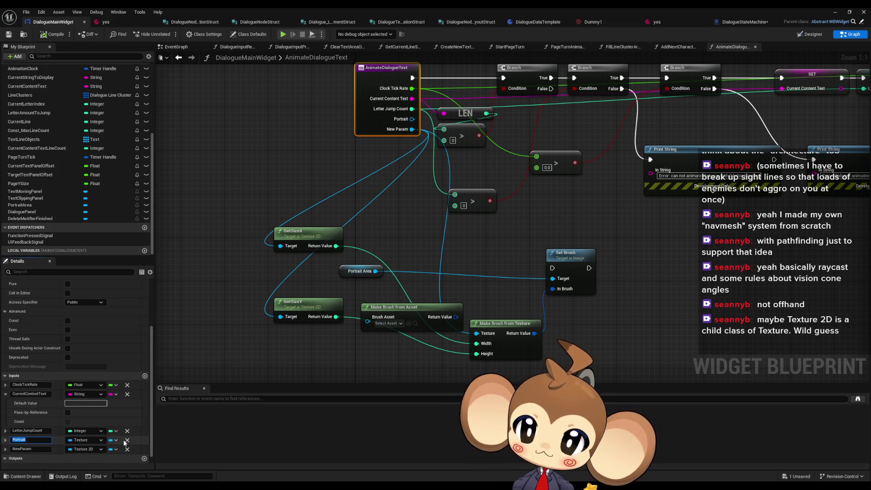
click(127, 441)
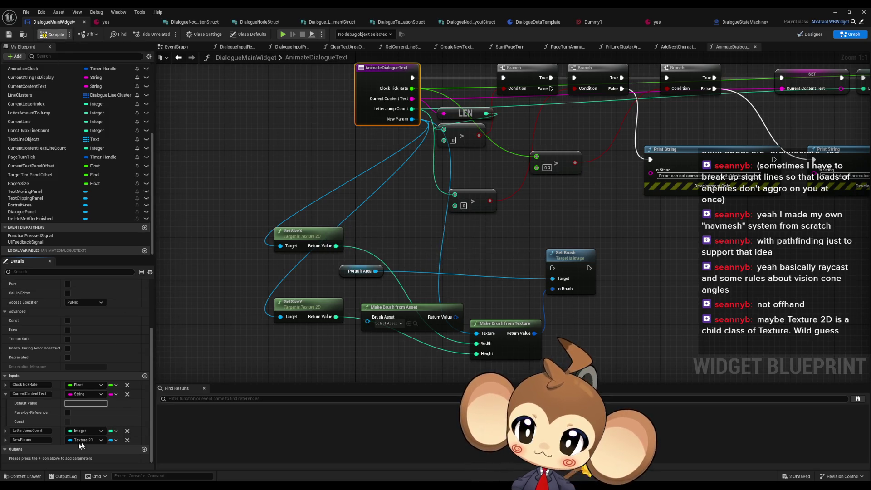
click(28, 440)
text(Portrait)
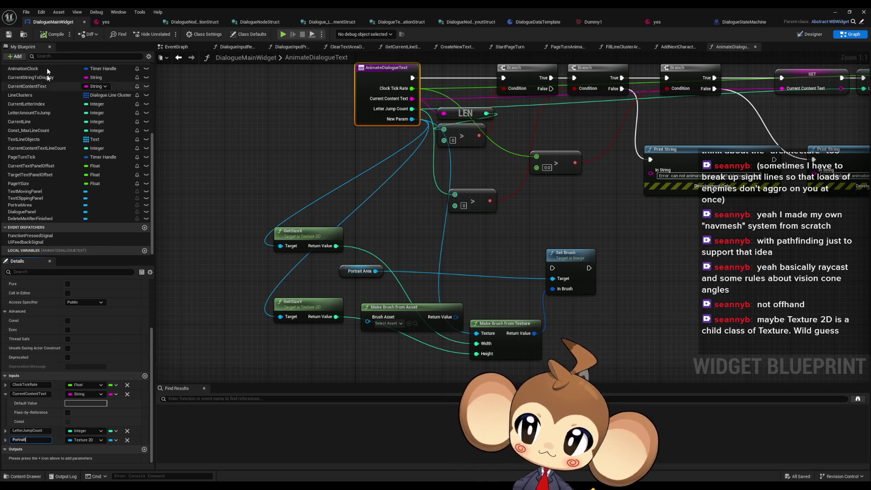
key(Return)
- Look over the function graph, then go back to DialogueStateMachine's ExecuteNodeID graph
click(291, 156)
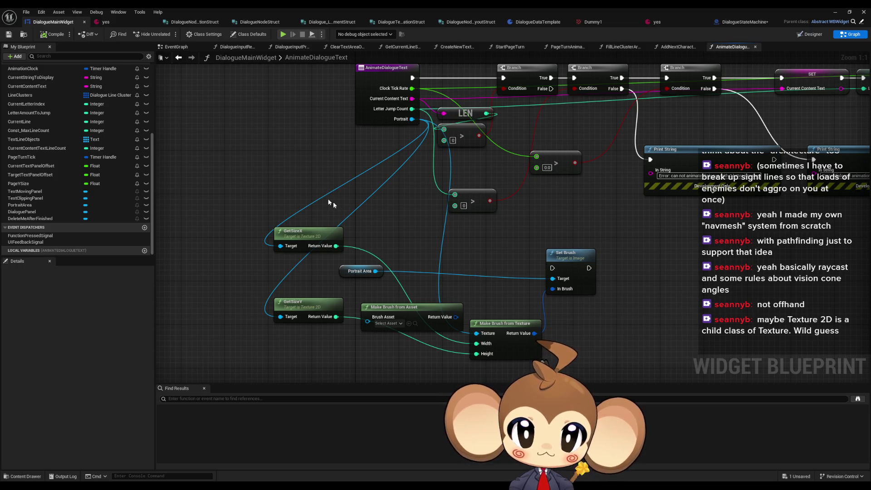
drag(327, 198, 354, 222)
drag(264, 142, 216, 145)
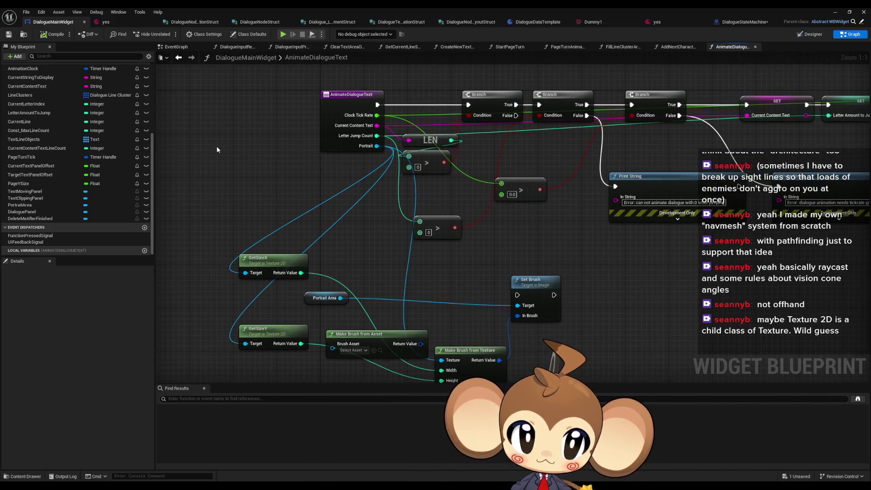
click(733, 23)
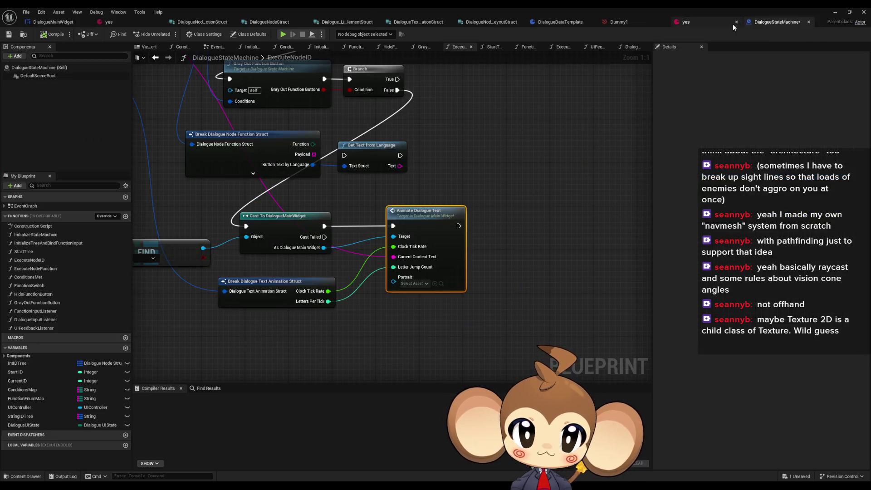
- Wire Break Dialogue Node Struct's Portrait into Animate Dialogue Text's Portrait input
scroll(358, 246, down, 2)
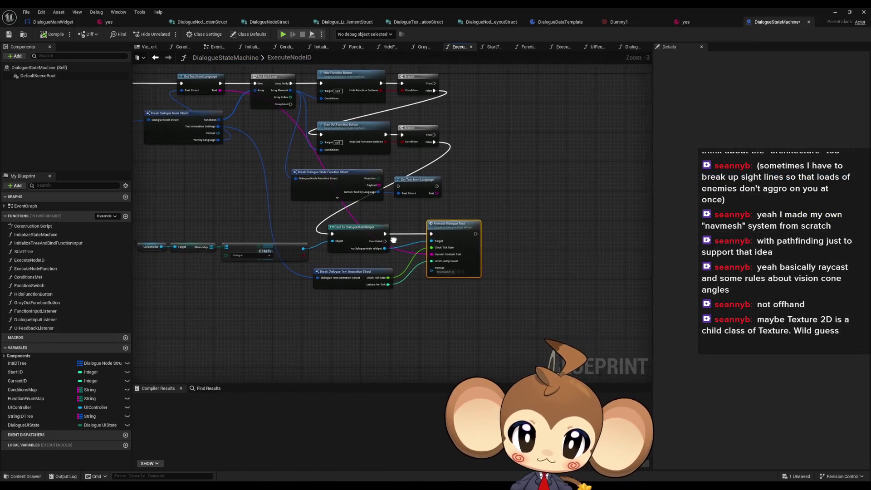
drag(431, 269, 458, 277)
mouse_move(251, 142)
mouse_down()
mouse_move(472, 277)
mouse_move(462, 278)
mouse_up()
scroll(450, 325, up, 3)
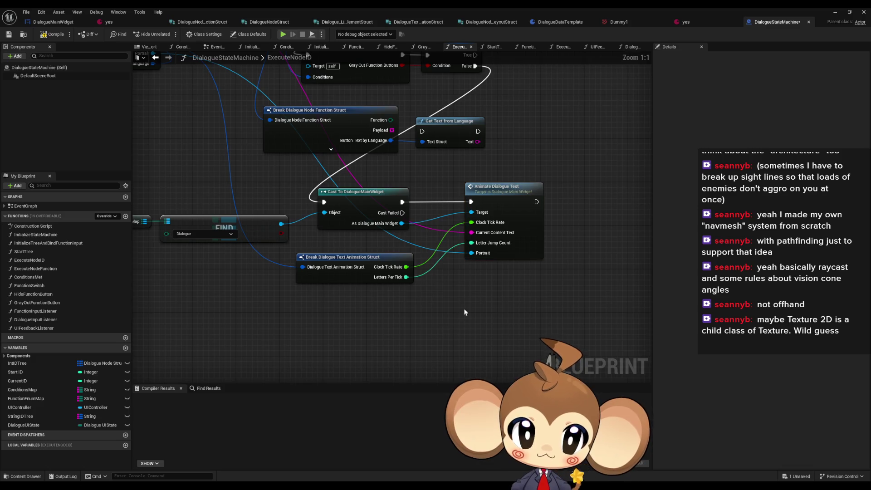
- Reopen the Animate Dialogue Text function graph and pan across it
double_click(512, 214)
drag(511, 216, 433, 229)
scroll(374, 222, down, 3)
scroll(374, 222, down, 1)
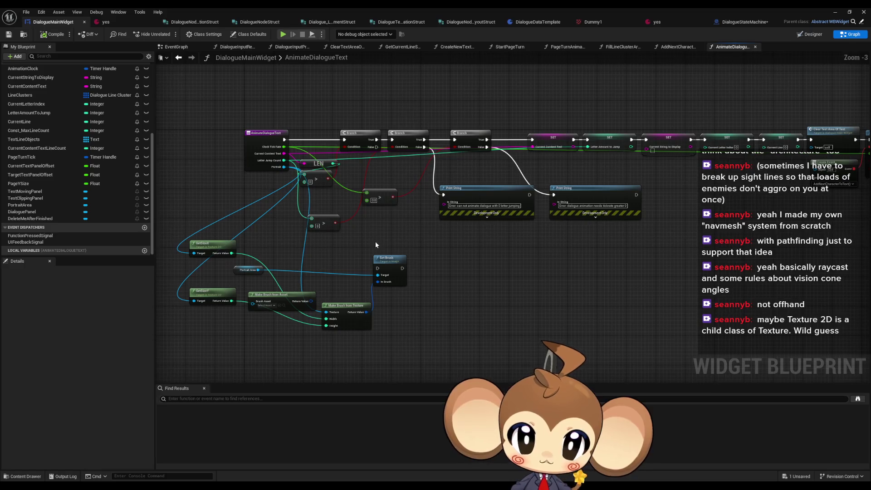
- Chain Set Brush after SET Current Content Text, feeding into the Letter Amount setter
mouse_move(379, 263)
mouse_down()
mouse_move(644, 281)
mouse_move(402, 271)
mouse_move(482, 272)
mouse_up()
scroll(391, 175, up, 2)
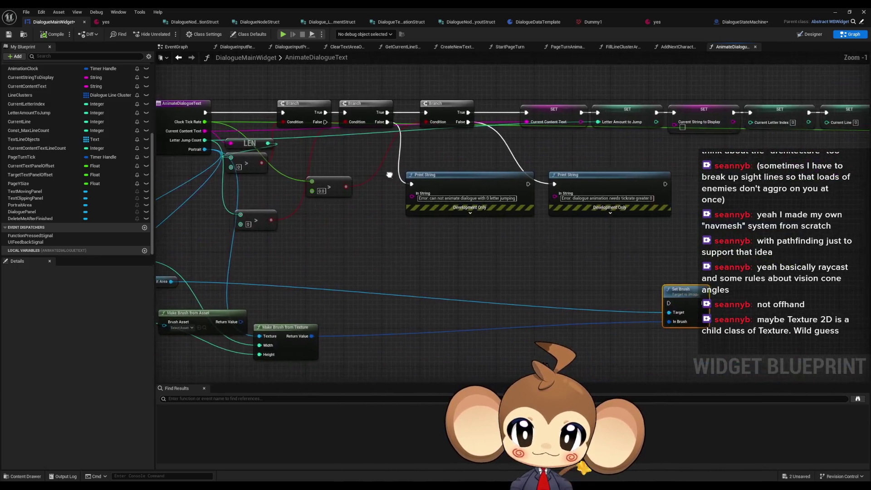
scroll(222, 150, down, 1)
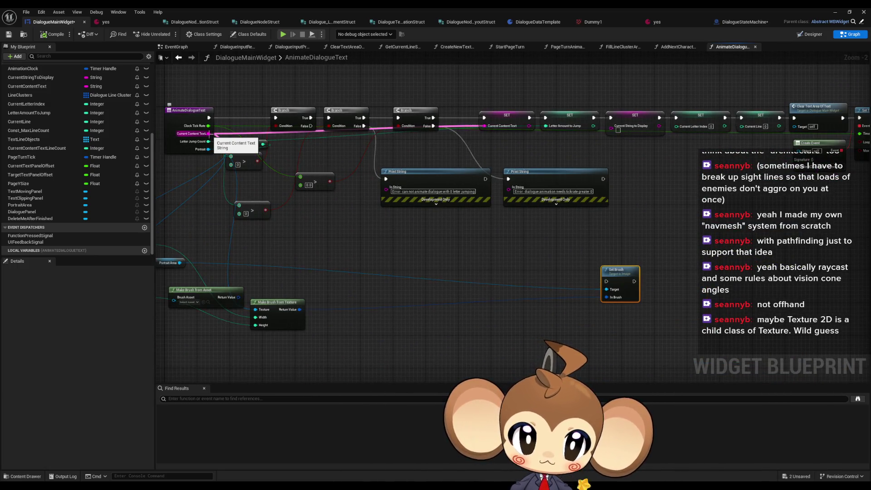
scroll(617, 275, up, 2)
mouse_move(617, 274)
mouse_down()
mouse_move(232, 318)
mouse_move(421, 268)
mouse_up()
scroll(421, 268, down, 2)
drag(428, 195, 691, 238)
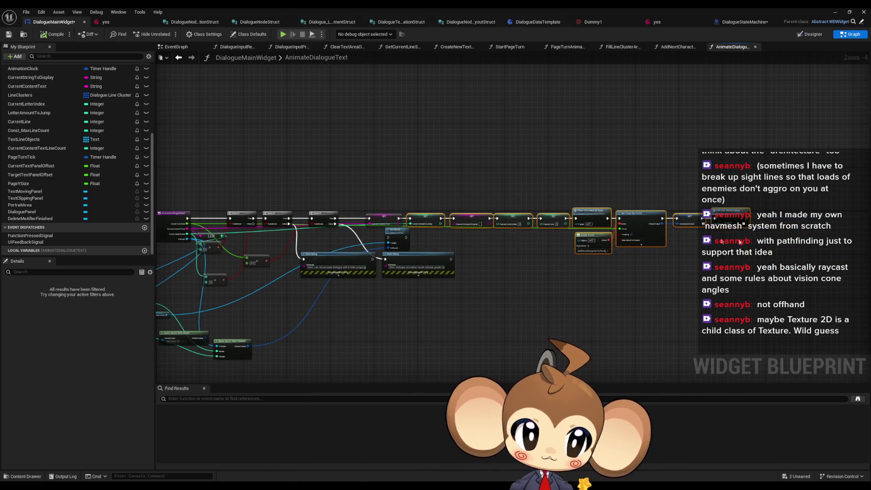
scroll(447, 245, up, 2)
drag(513, 236, 519, 271)
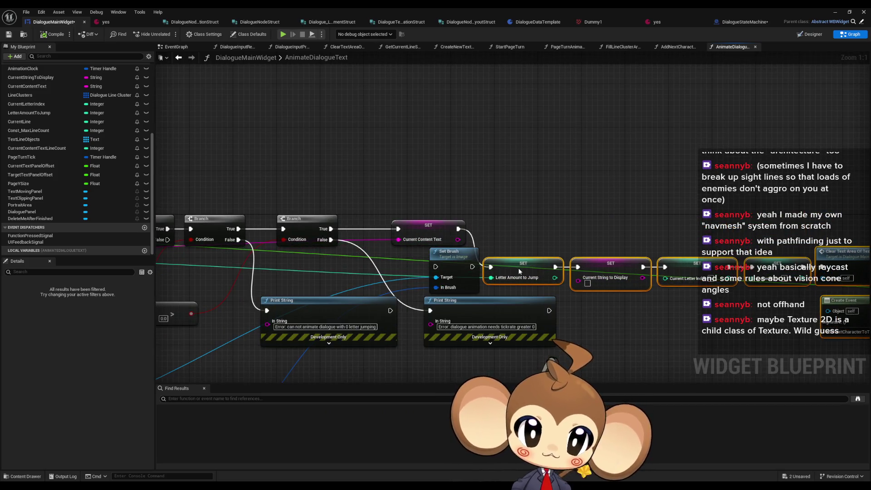
shift+click(461, 261)
mouse_move(462, 261)
mouse_down()
mouse_move(490, 226)
mouse_move(460, 229)
mouse_up()
drag(516, 228, 535, 229)
- Tidy the layout of Portrait Area, the SET chain, Make Brush from Texture and Print String nodes
scroll(486, 268, down, 1)
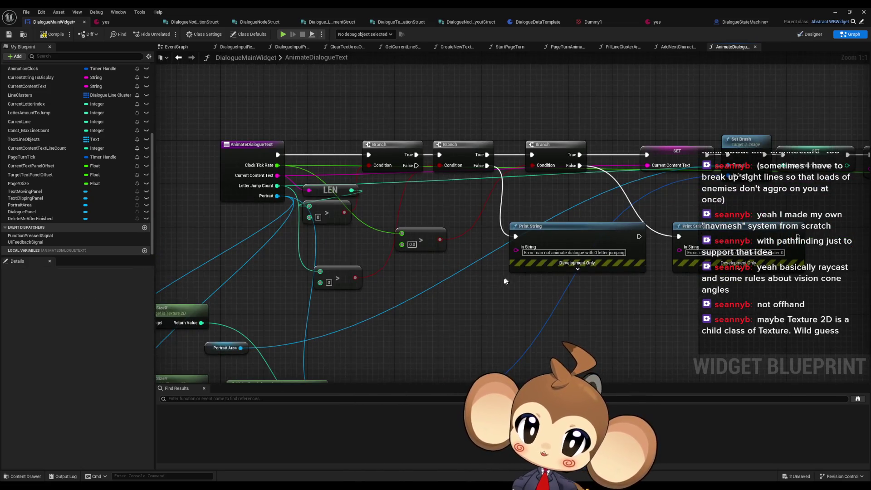
mouse_move(317, 307)
mouse_down()
mouse_move(690, 188)
mouse_move(701, 166)
mouse_up()
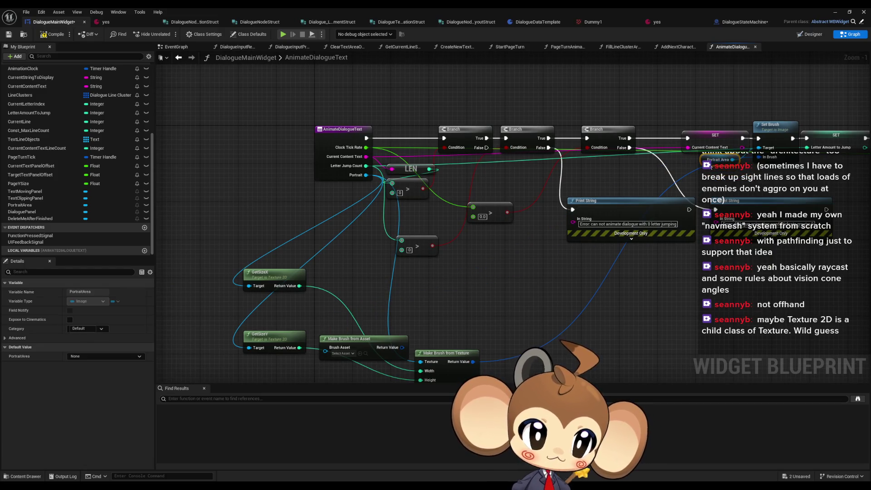
scroll(711, 167, down, 2)
drag(324, 79, 825, 144)
drag(327, 100, 394, 103)
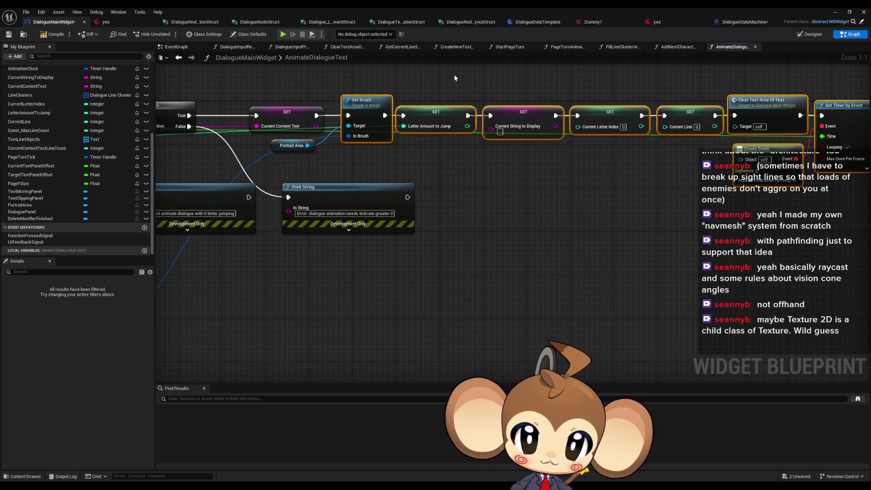
scroll(522, 162, down, 2)
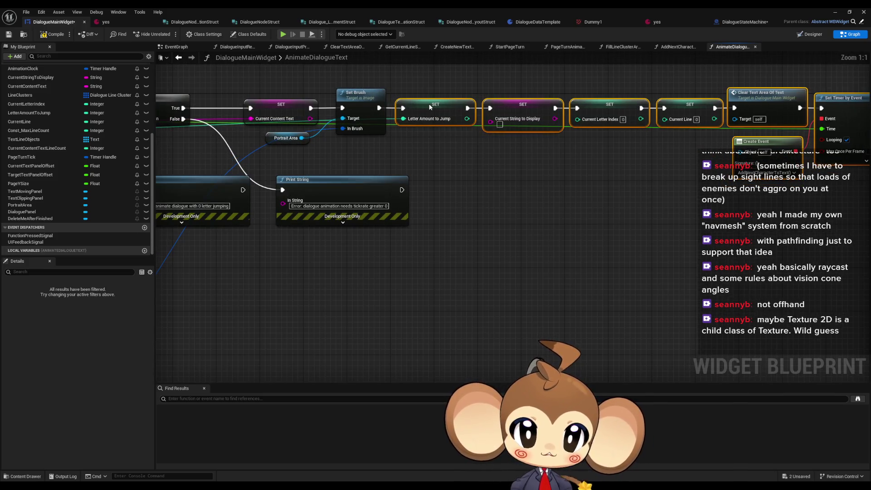
scroll(268, 193, up, 4)
mouse_move(383, 290)
mouse_down()
mouse_move(436, 223)
mouse_move(486, 226)
mouse_up()
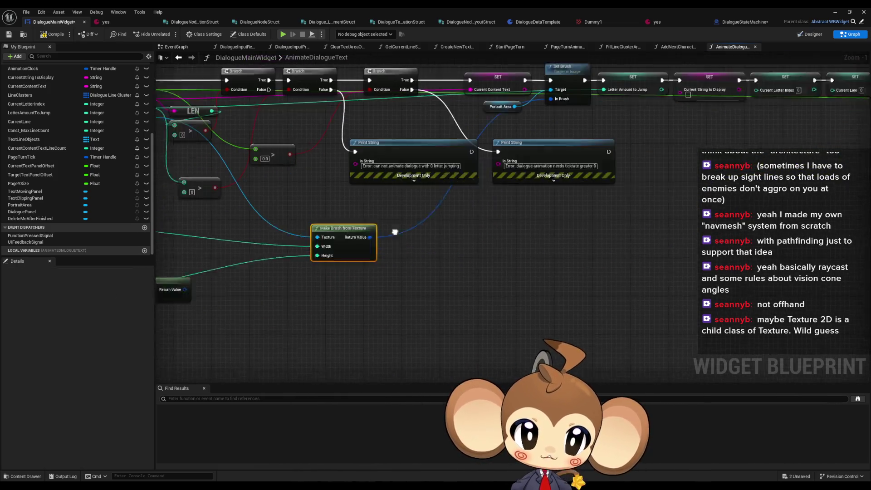
mouse_move(309, 186)
mouse_down()
mouse_move(508, 140)
mouse_move(508, 202)
mouse_up()
mouse_move(291, 228)
mouse_down()
mouse_move(343, 143)
mouse_move(447, 119)
mouse_up()
- Delete Make Brush from Asset and stack GetSizeX/GetSizeY beside Make Brush from Texture
drag(194, 259, 455, 273)
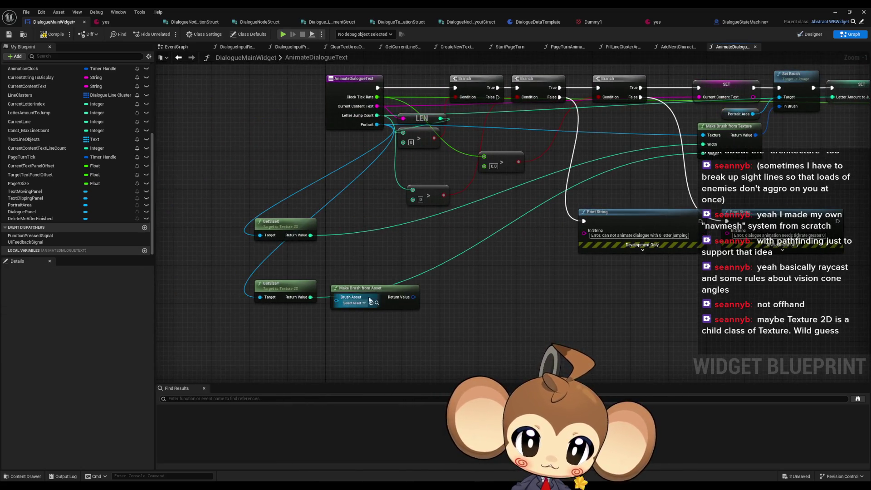
drag(363, 292, 415, 334)
key(Delete)
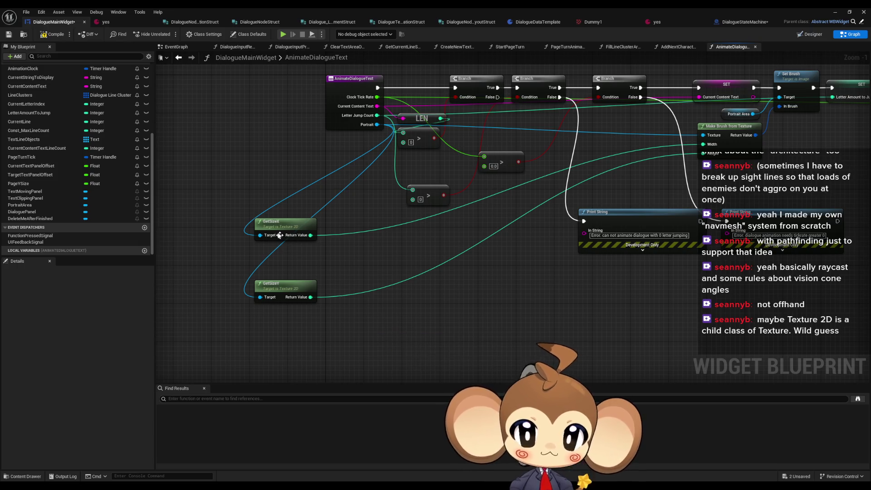
mouse_move(277, 226)
mouse_down()
mouse_move(278, 260)
mouse_move(496, 207)
mouse_move(635, 155)
mouse_up()
shift+click(285, 285)
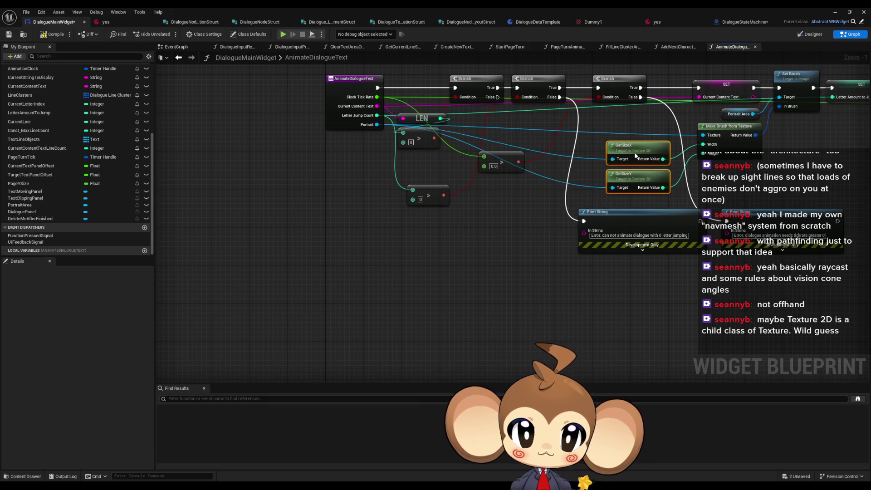
drag(796, 155, 538, 220)
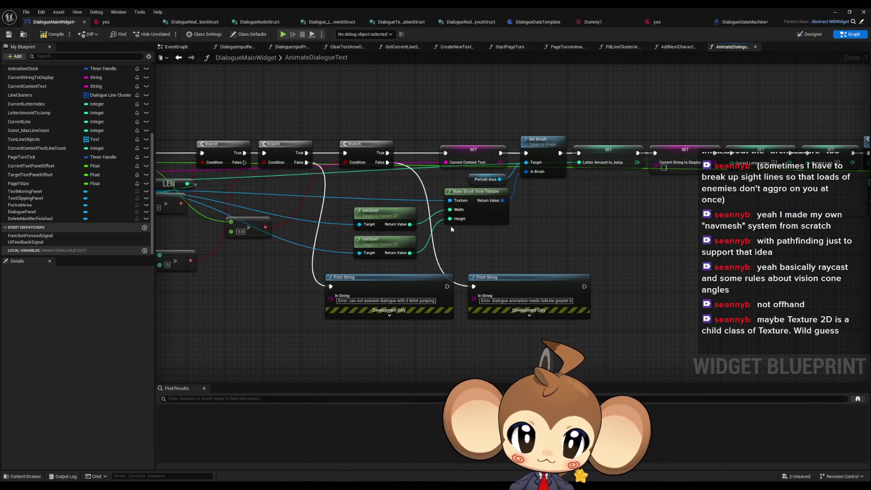
click(117, 22)
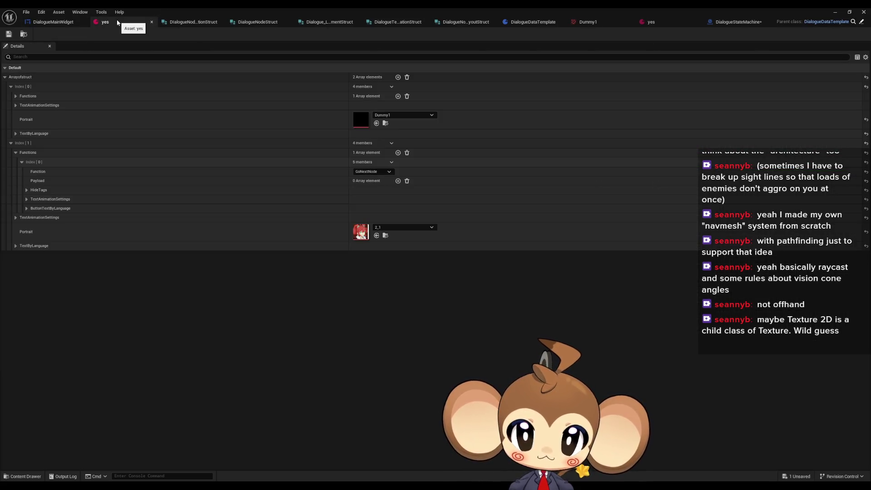
- Glance at the DialogueMainWidget graph and yes asset, then minimize the asset editor
click(53, 22)
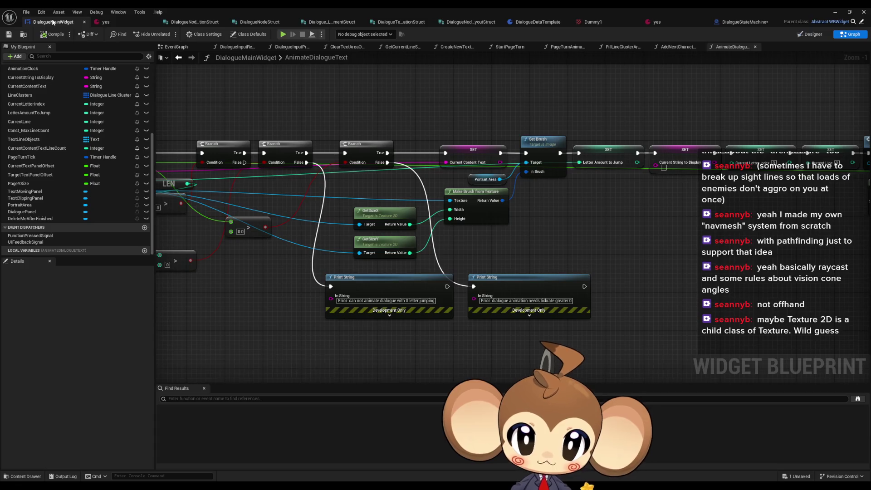
click(106, 22)
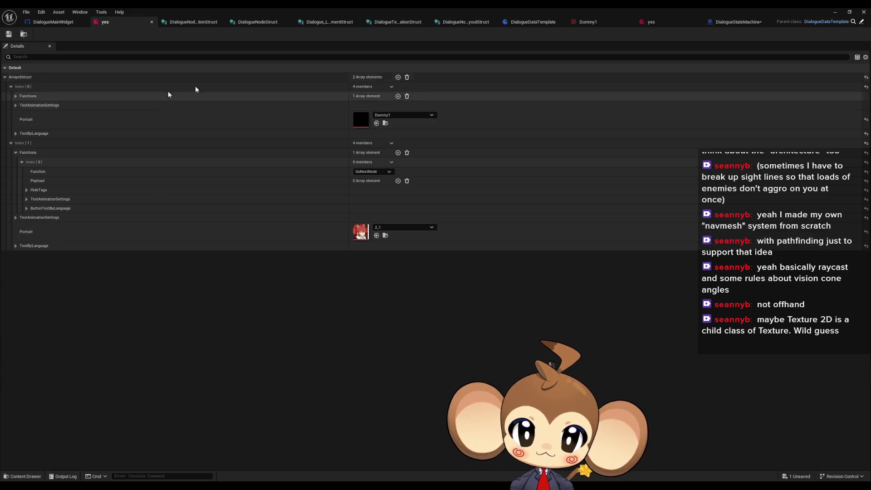
click(835, 11)
- Play in editor from a loaded save, advance two dialogue lines, then stop the test
click(172, 33)
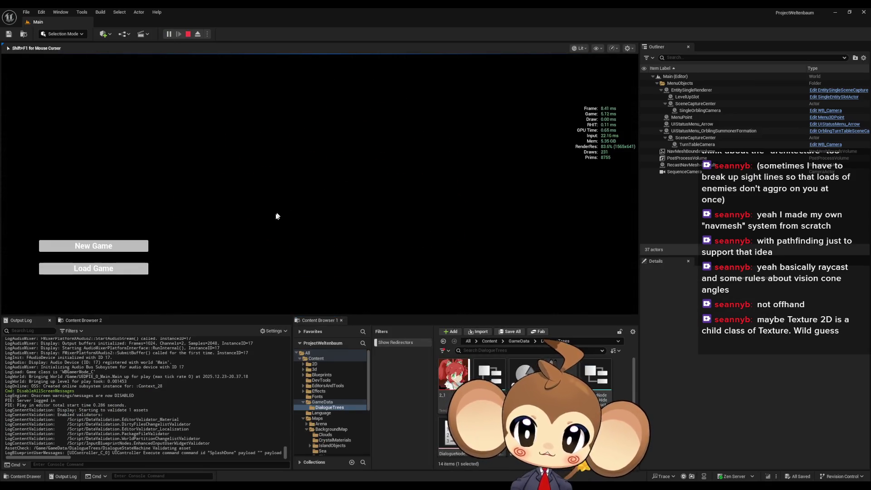
click(107, 269)
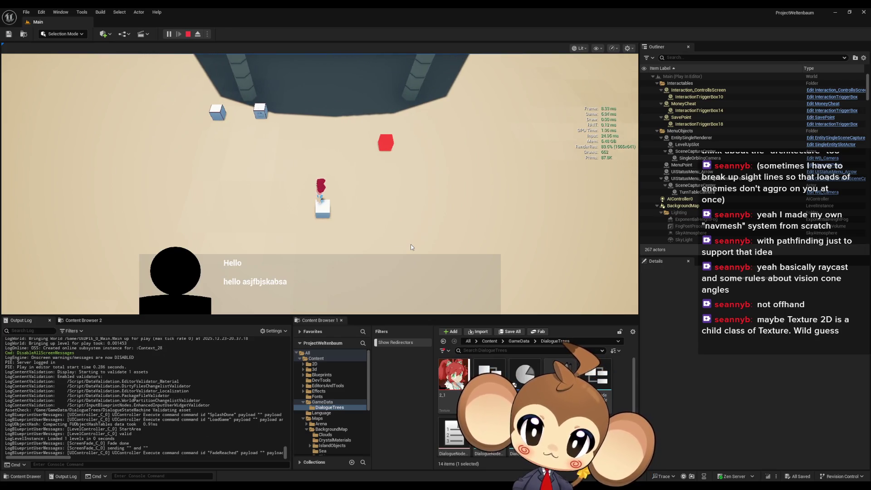
click(336, 128)
click(336, 129)
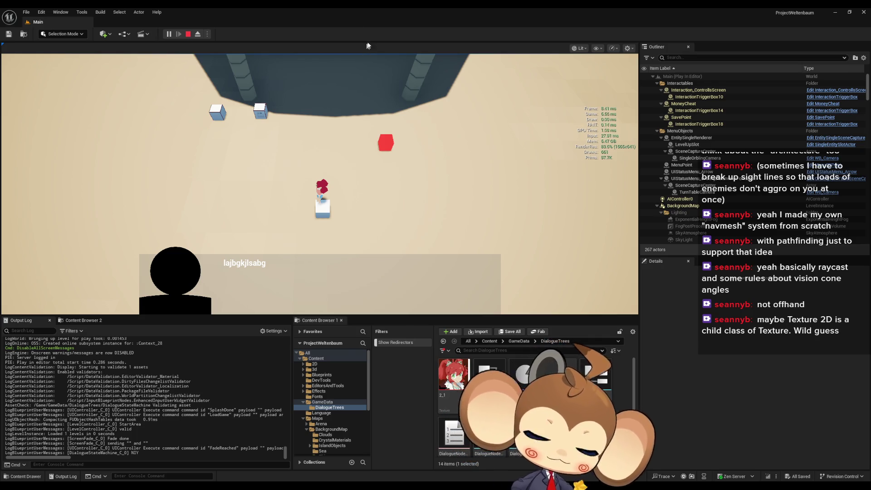
click(188, 34)
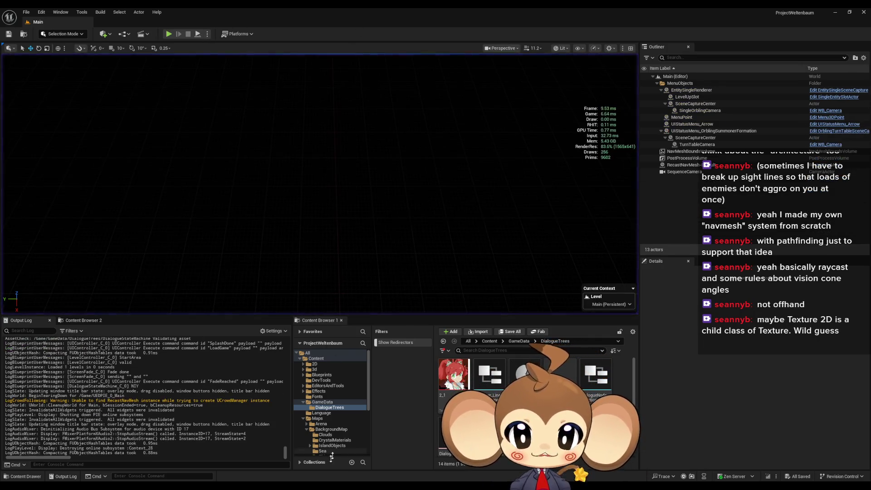
- Restore the blueprint editor and view DialogueStateMachine's ExecuteNodeID graph zoomed out
mouse_move(369, 477)
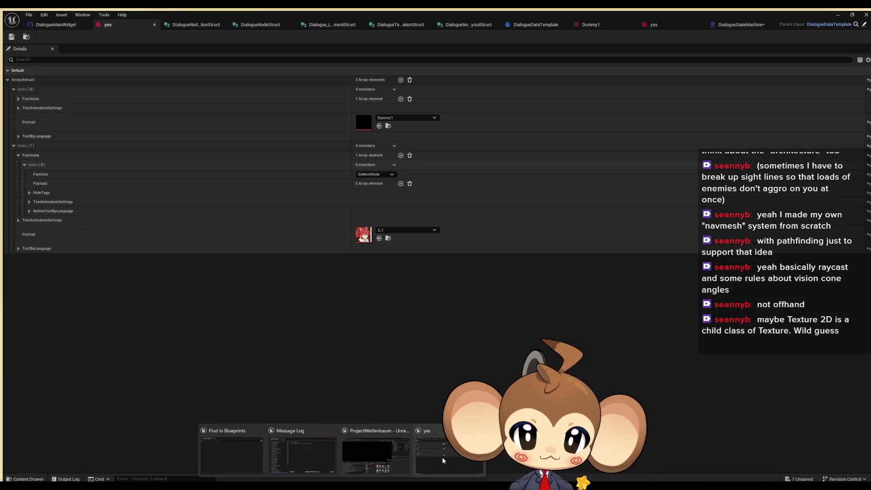
click(444, 460)
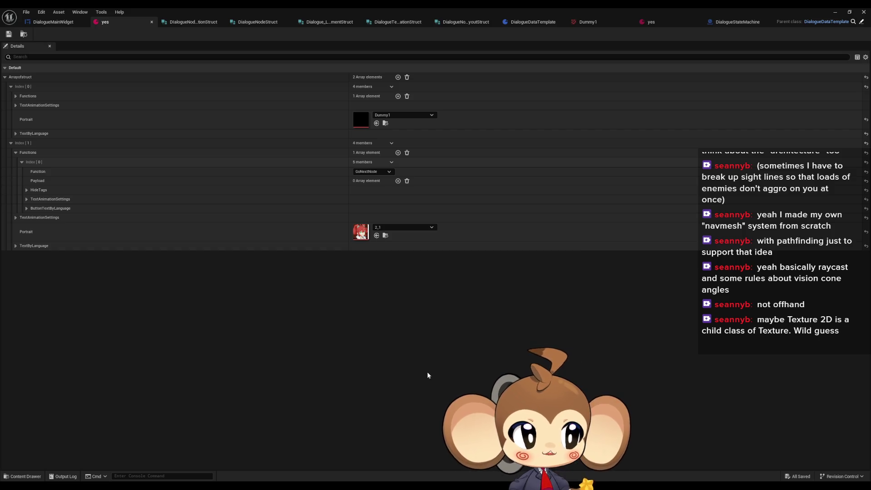
click(533, 22)
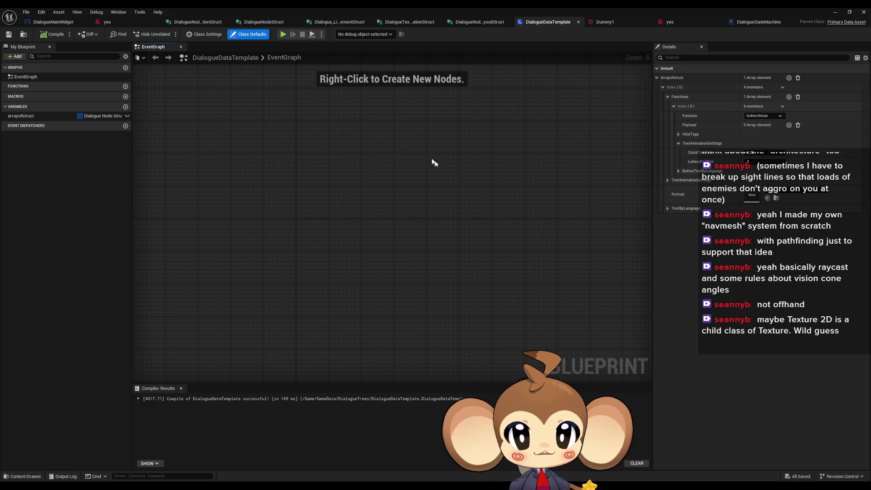
click(768, 22)
click(460, 279)
scroll(459, 279, down, 4)
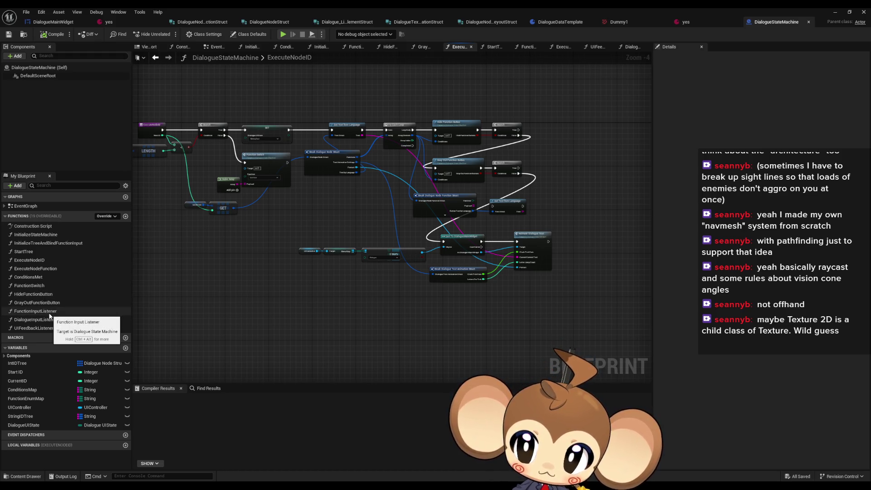
- Change the text-ended Print String in DialogueInputListener to 'NIYEnd'
double_click(49, 312)
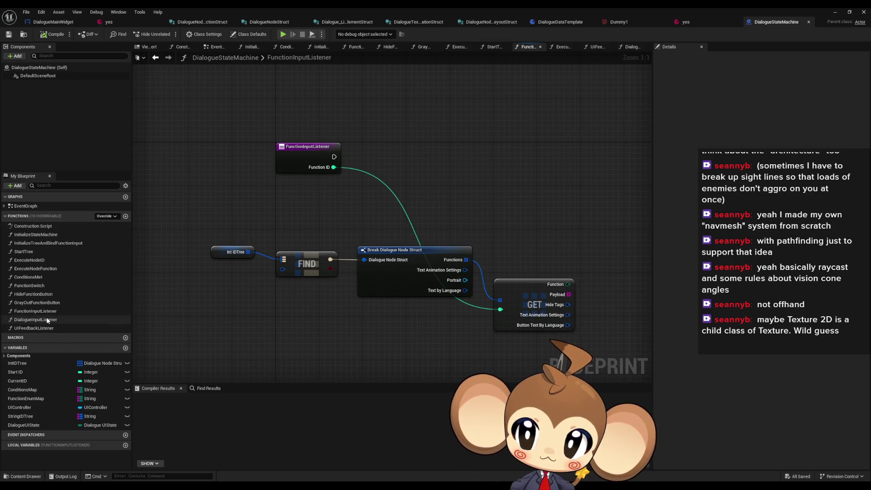
double_click(48, 320)
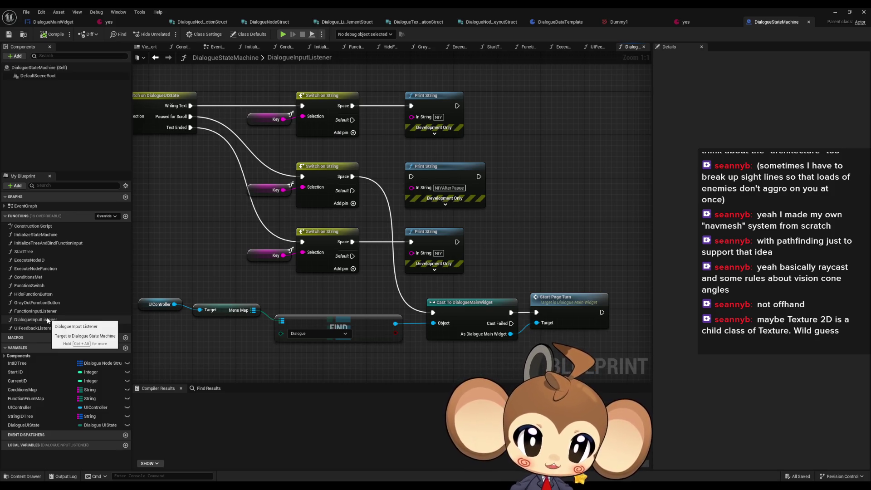
drag(390, 282, 536, 321)
mouse_move(171, 324)
mouse_down()
mouse_move(191, 299)
mouse_move(219, 312)
mouse_up()
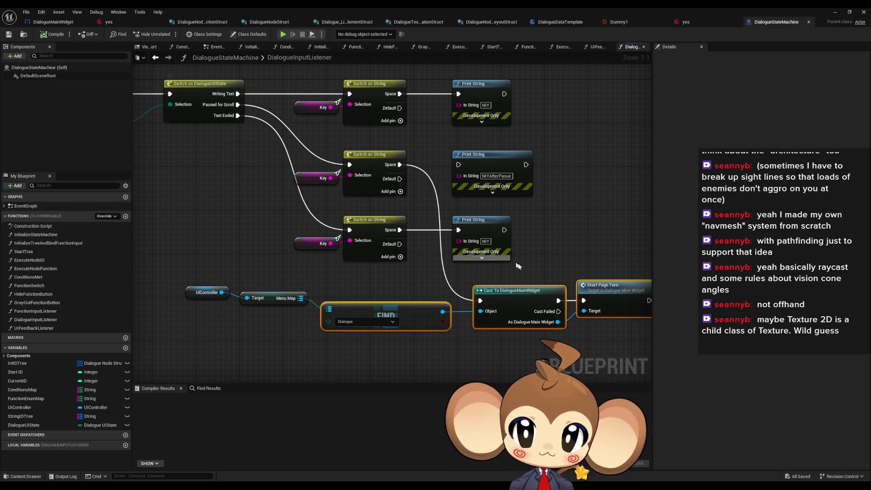
drag(506, 283, 383, 254)
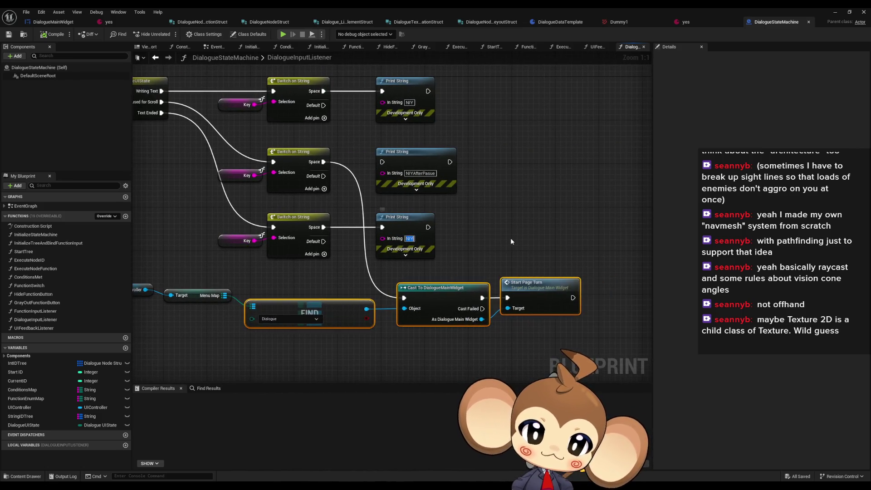
text(End)
key(Return)
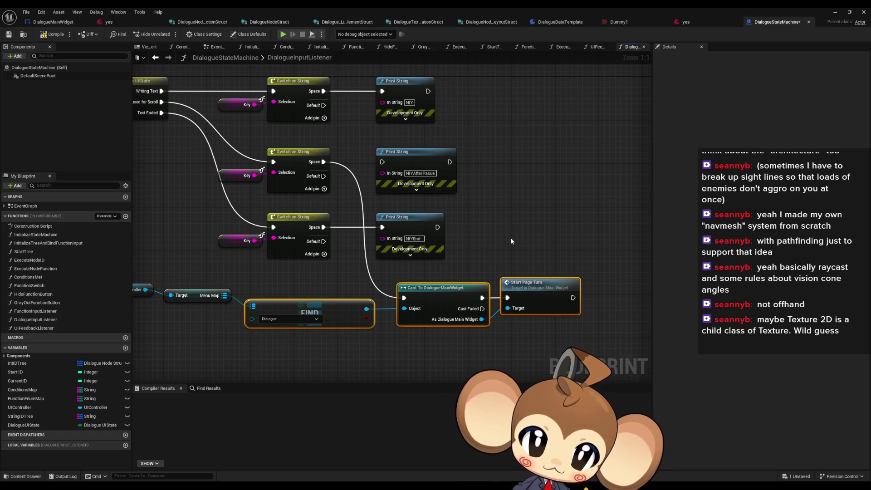
- Start a play-in-editor test and load the saved game
click(835, 12)
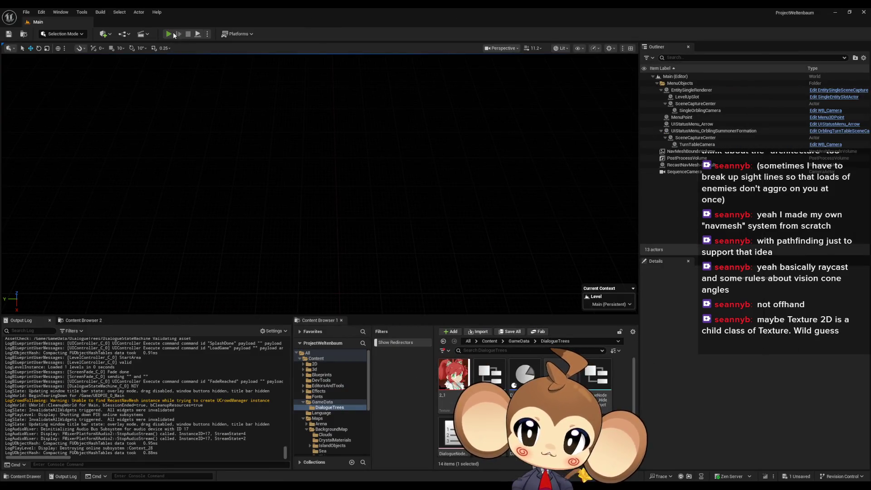
click(171, 33)
click(129, 265)
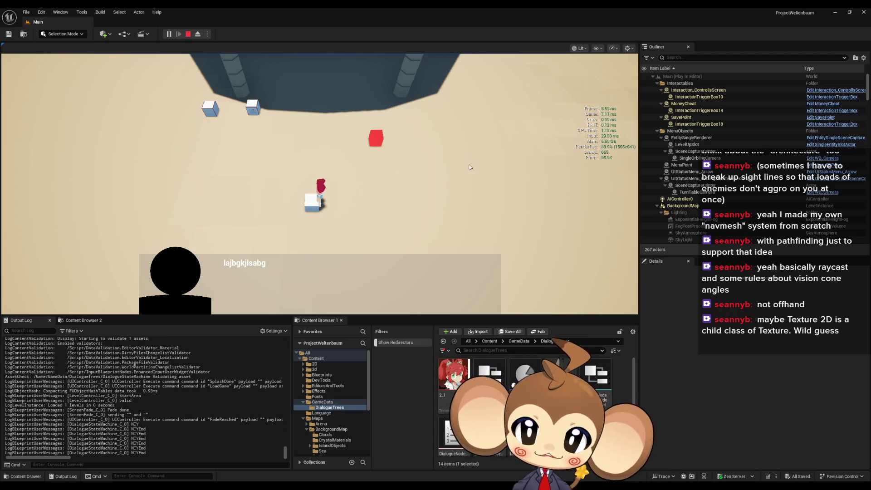
- Stop the play test and return to the DialogueStateMachine blueprint's DialogueInputListener graph
click(189, 34)
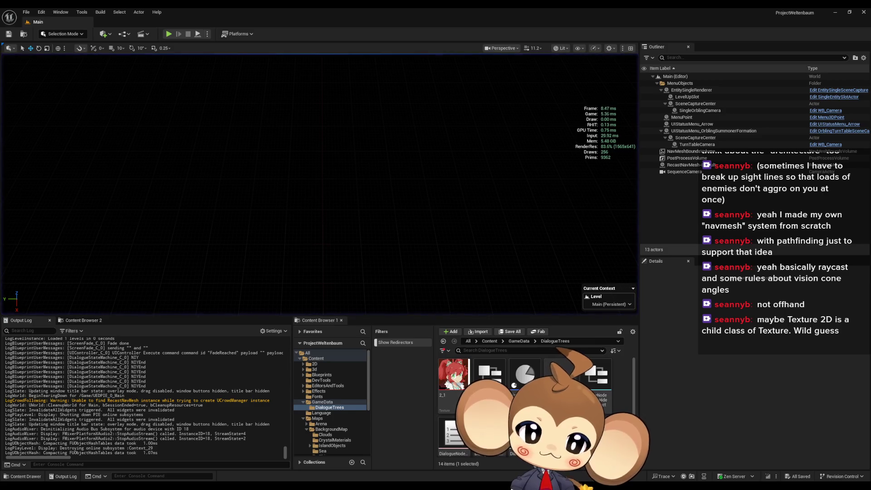
mouse_move(407, 464)
click(464, 463)
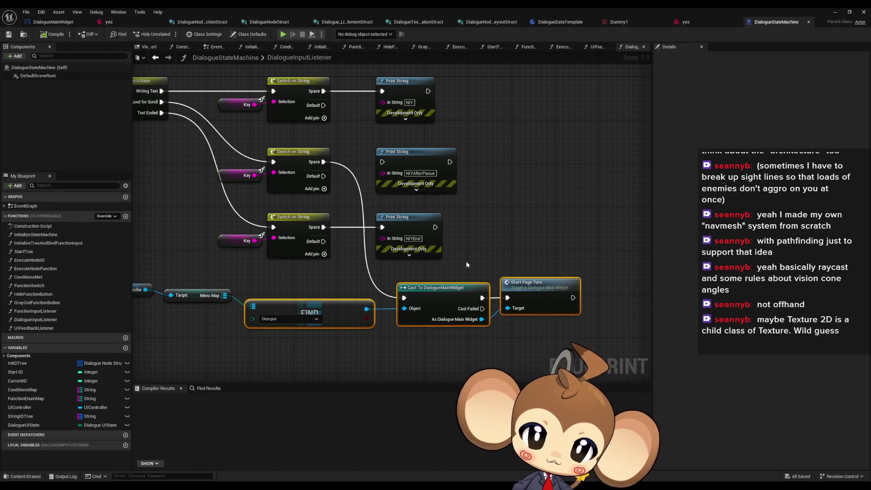
- Place an Execute Node ID call (target self, Next ID 0) in the DialogueInputListener graph
mouse_move(471, 222)
mouse_down()
mouse_move(508, 251)
mouse_move(500, 221)
mouse_up()
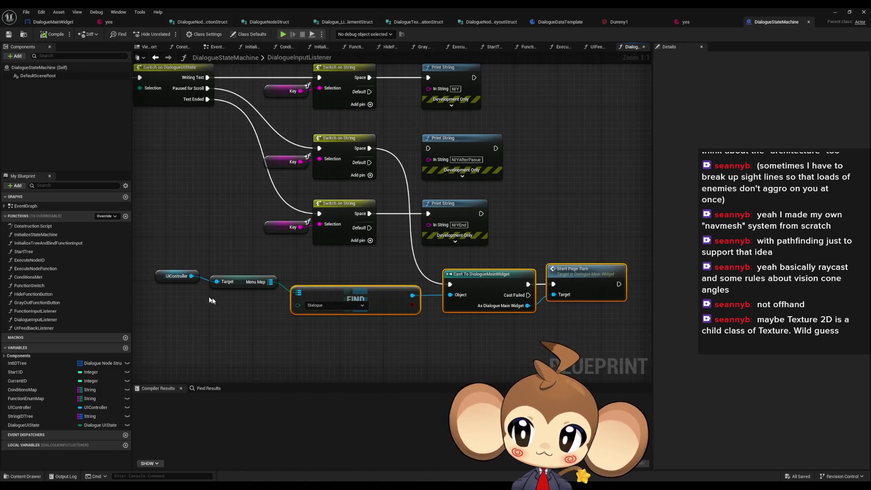
mouse_move(72, 265)
mouse_down()
mouse_move(380, 357)
mouse_move(475, 303)
mouse_move(446, 287)
mouse_move(490, 318)
mouse_up()
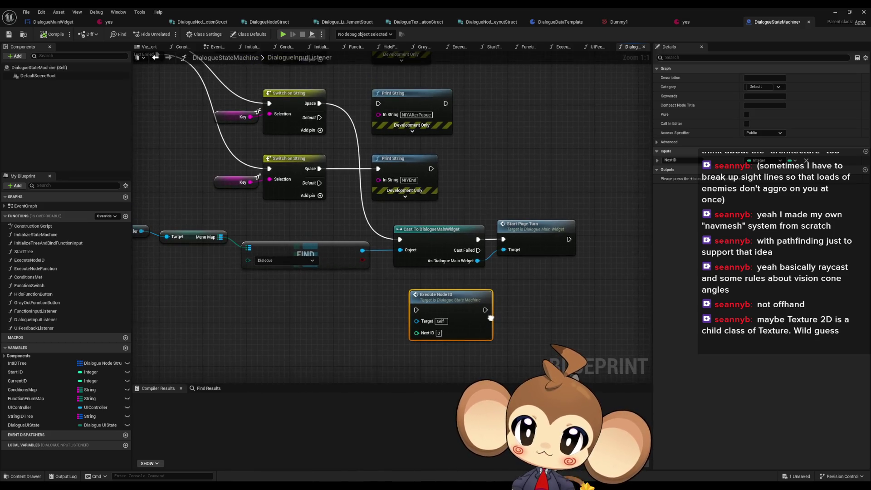
click(378, 299)
click(422, 313)
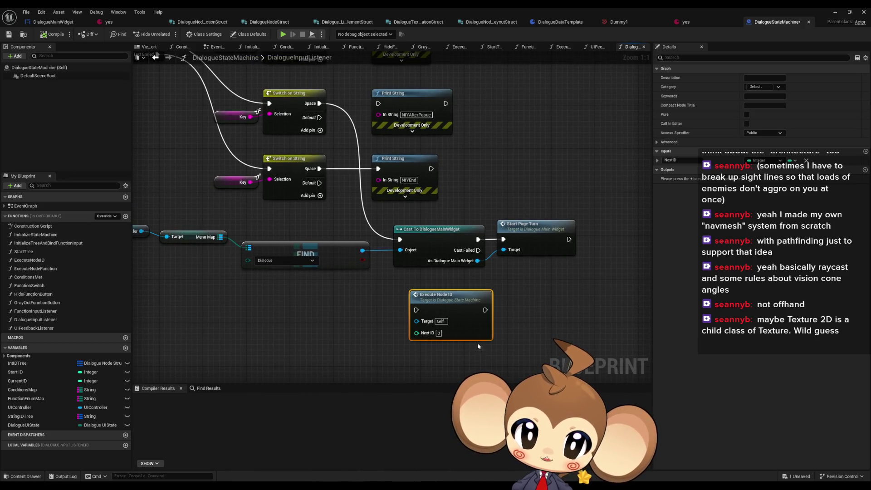
mouse_move(477, 342)
mouse_down()
mouse_move(537, 385)
mouse_move(498, 351)
mouse_up()
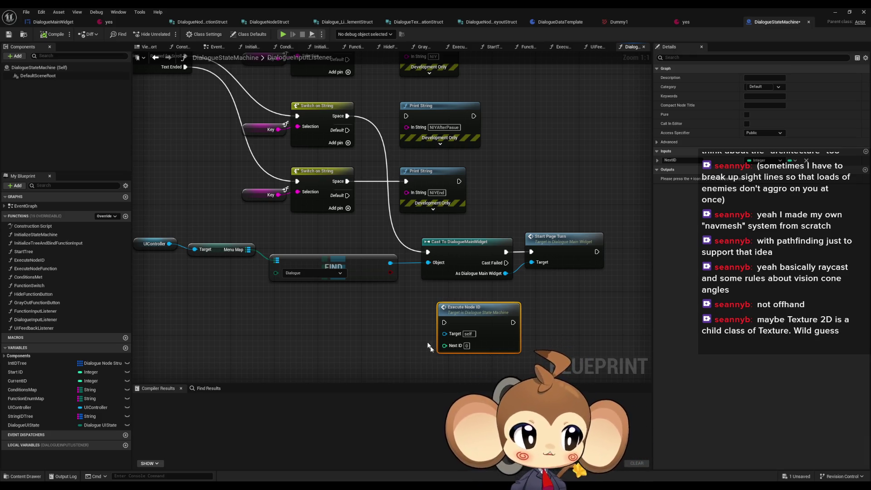
drag(345, 250, 369, 283)
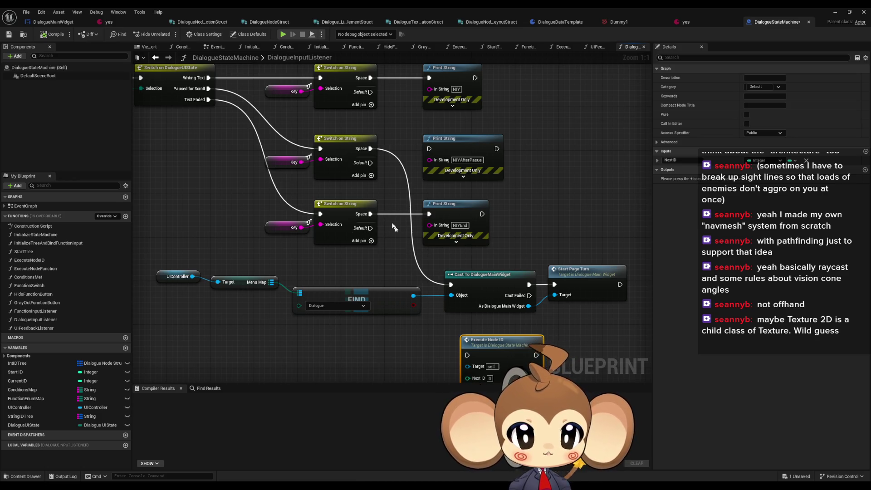
- Delete the NIYAfterPause print and move the Cast/Start Page Turn, Menu Map and UIController nodes beside the middle switch
click(477, 150)
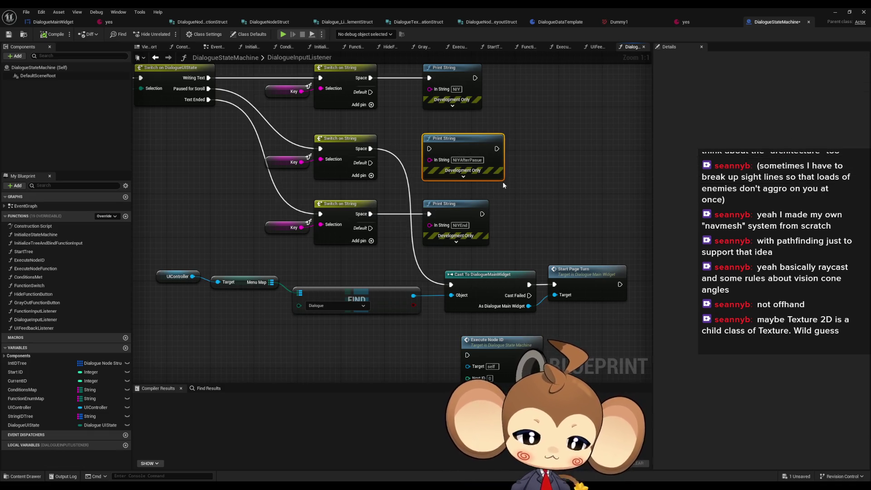
key(Delete)
drag(487, 280, 444, 146)
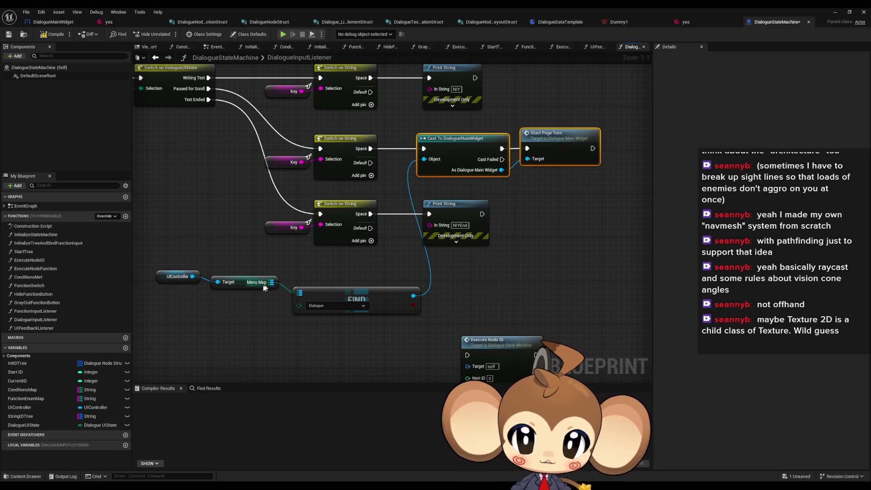
drag(239, 285, 249, 296)
drag(179, 277, 196, 293)
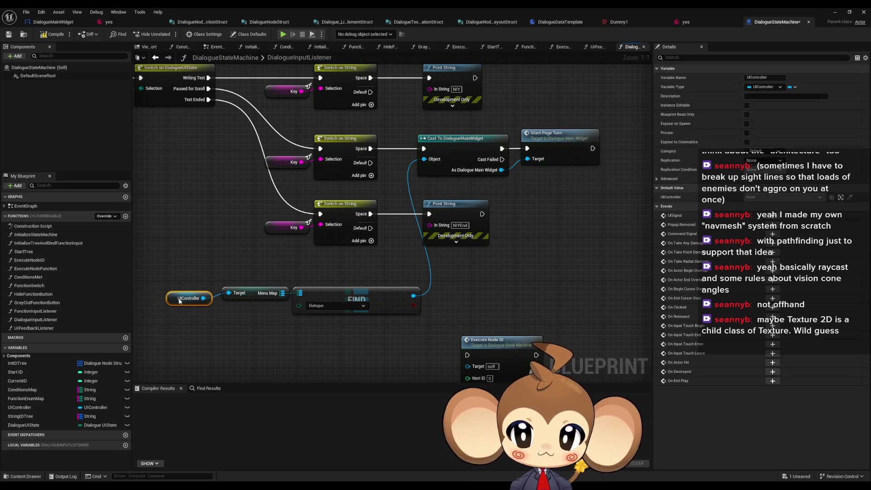
- Move the text-ended switch, Key and print nodes lower and realign the UIController, Menu Map and FIND row
ctrl+click(254, 293)
ctrl+click(376, 298)
scroll(376, 298, down, 1)
mouse_move(263, 165)
mouse_down()
mouse_move(436, 175)
mouse_move(431, 277)
mouse_up()
drag(409, 232, 178, 258)
mouse_move(351, 245)
mouse_down()
mouse_move(341, 183)
mouse_move(313, 167)
mouse_up()
mouse_move(356, 247)
mouse_down()
mouse_move(420, 272)
mouse_move(419, 223)
mouse_up()
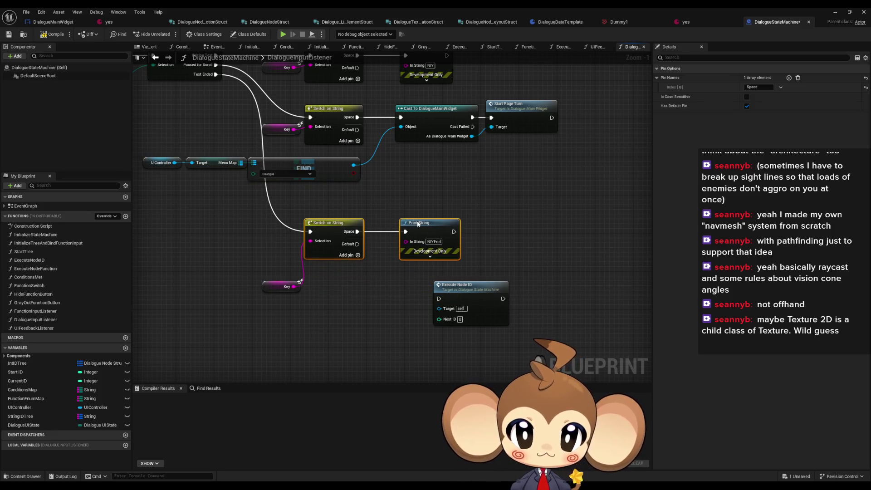
click(374, 298)
drag(271, 290, 272, 248)
click(328, 316)
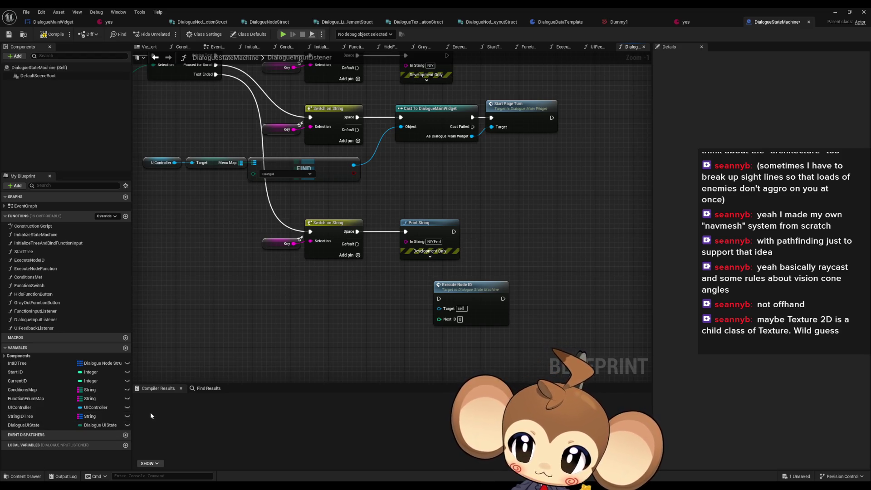
drag(354, 349, 377, 404)
- Open the ExecuteNodeID function graph and inspect its Int ID Tree GET lookup and entry node
double_click(29, 260)
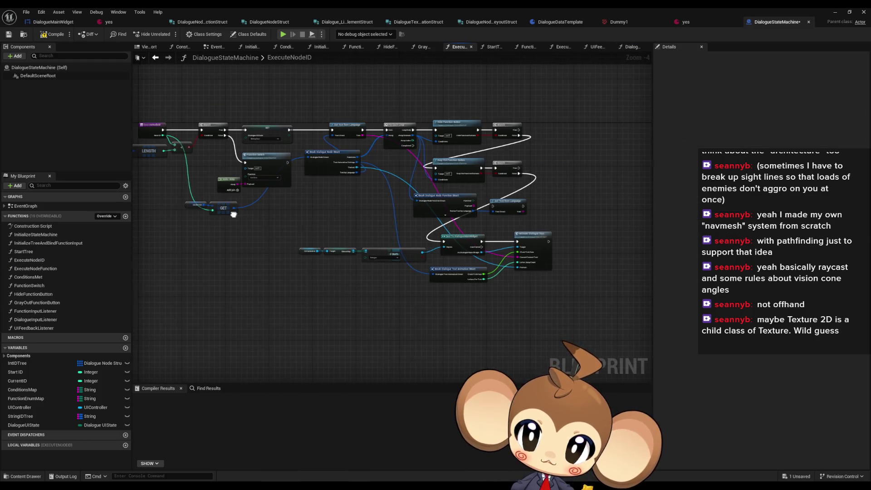
scroll(495, 261, up, 1)
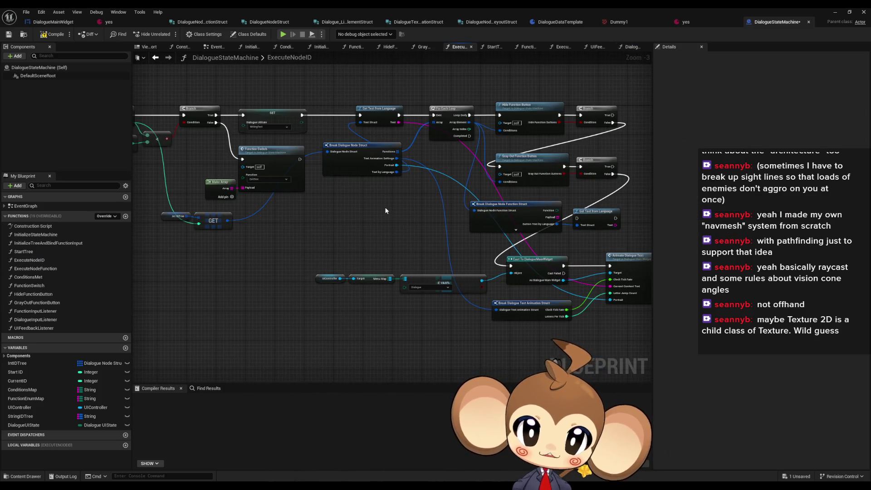
scroll(385, 211, up, 1)
drag(269, 227, 333, 228)
drag(179, 211, 245, 238)
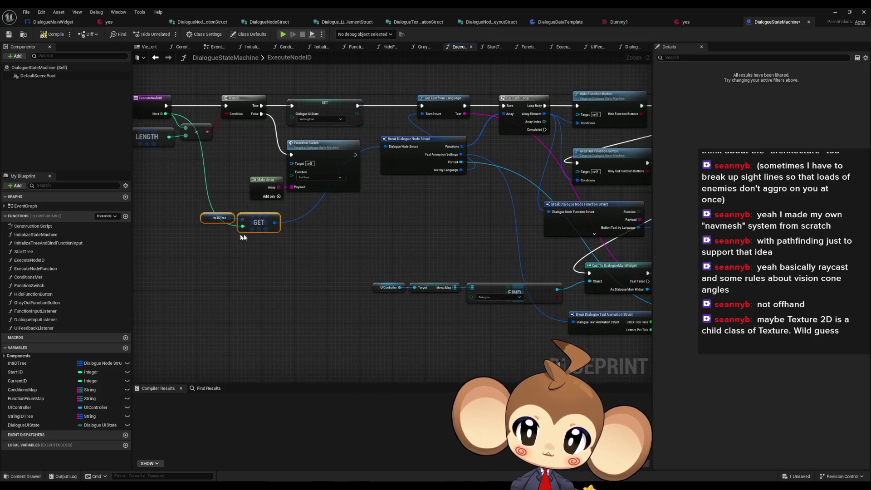
scroll(345, 252, up, 2)
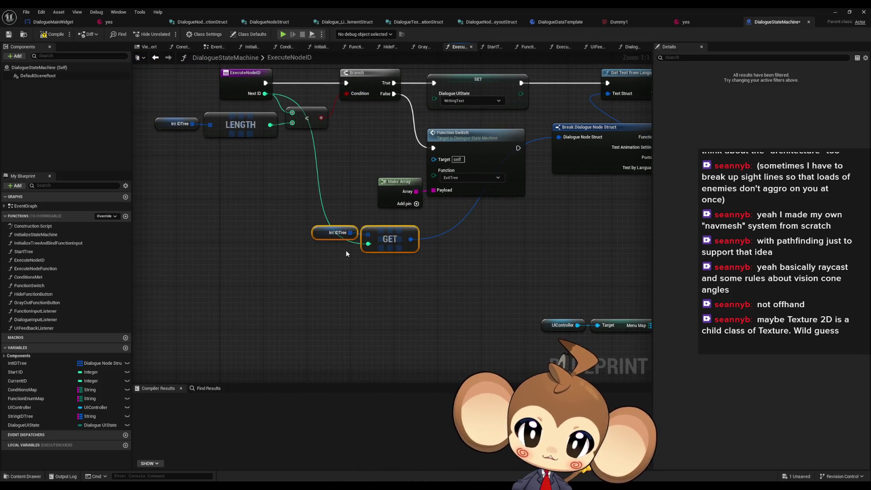
drag(346, 251, 344, 269)
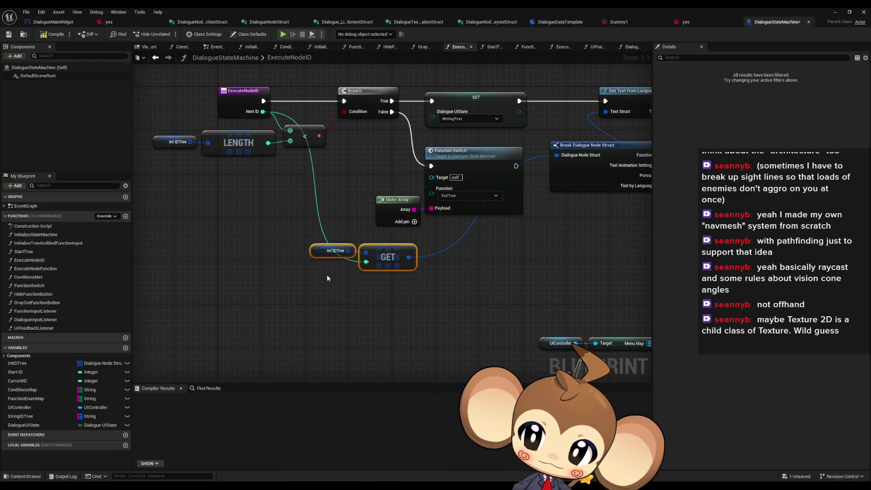
drag(327, 276, 334, 290)
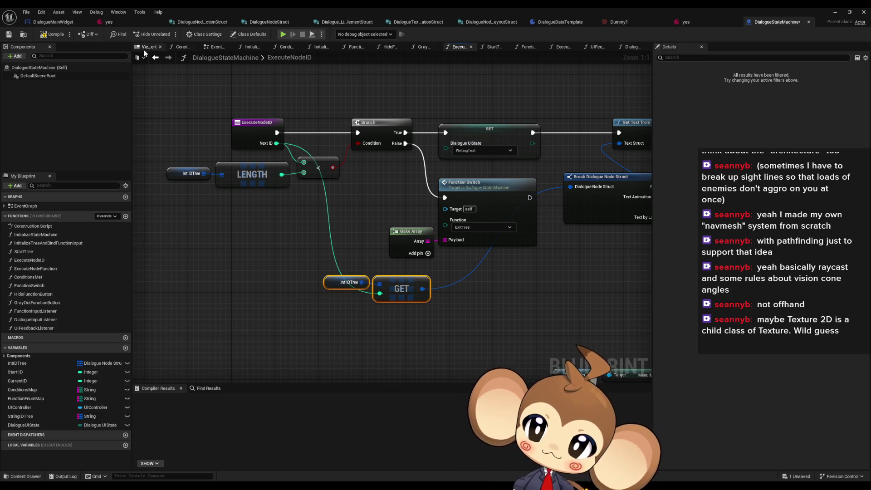
- Back in DialogueInputListener, add a Current ID getter to the graph
click(157, 59)
mouse_move(18, 381)
mouse_down()
mouse_move(237, 355)
mouse_move(302, 303)
mouse_move(269, 340)
mouse_up()
click(268, 366)
drag(317, 317, 316, 254)
- Add an Int IDTree getter with an array Get node, then step forward to ExecuteNodeID
mouse_move(19, 363)
mouse_down()
mouse_move(272, 320)
mouse_move(268, 313)
mouse_move(314, 302)
mouse_up()
text(get)
click(350, 352)
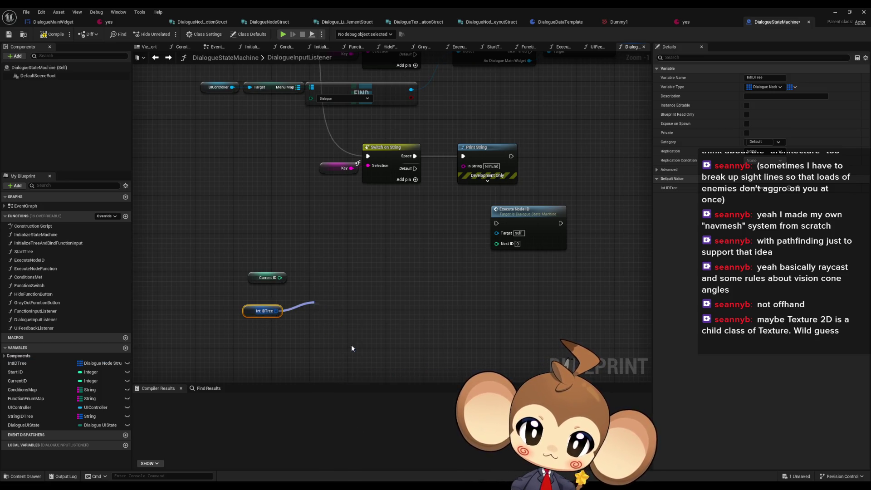
click(156, 59)
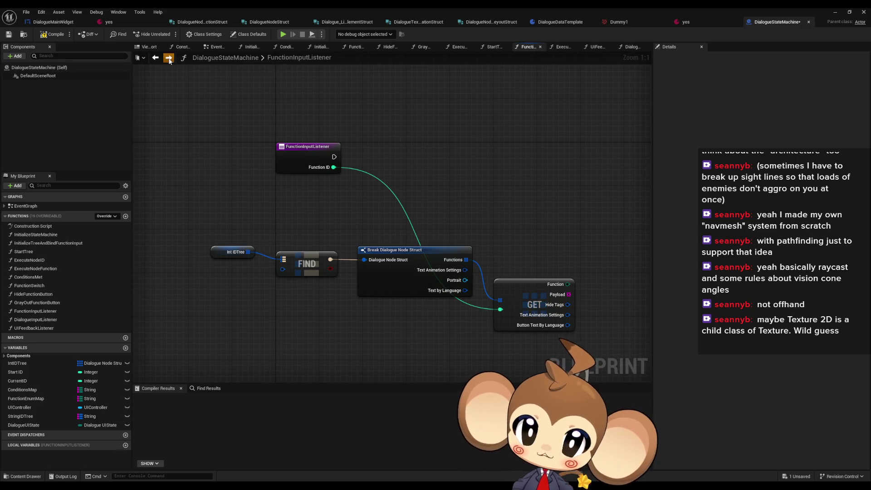
click(169, 58)
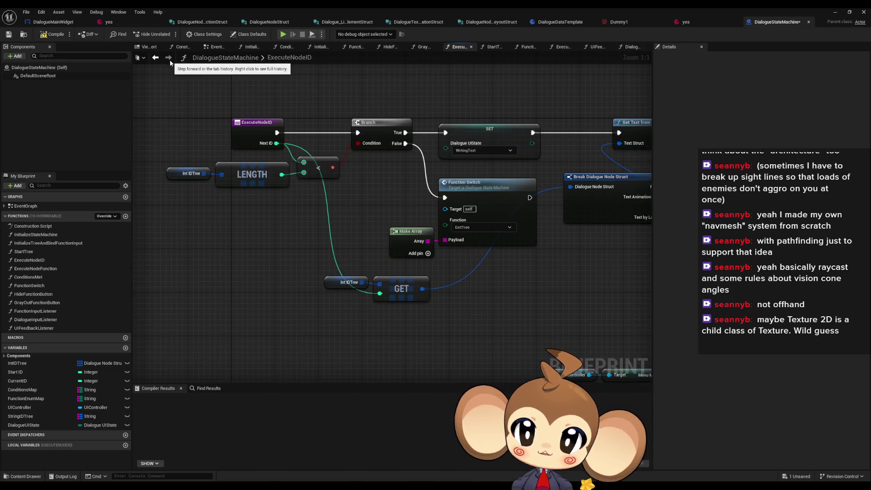
- Find ExecuteNodeID references by class member and open its call inside StartTree
right_click(257, 139)
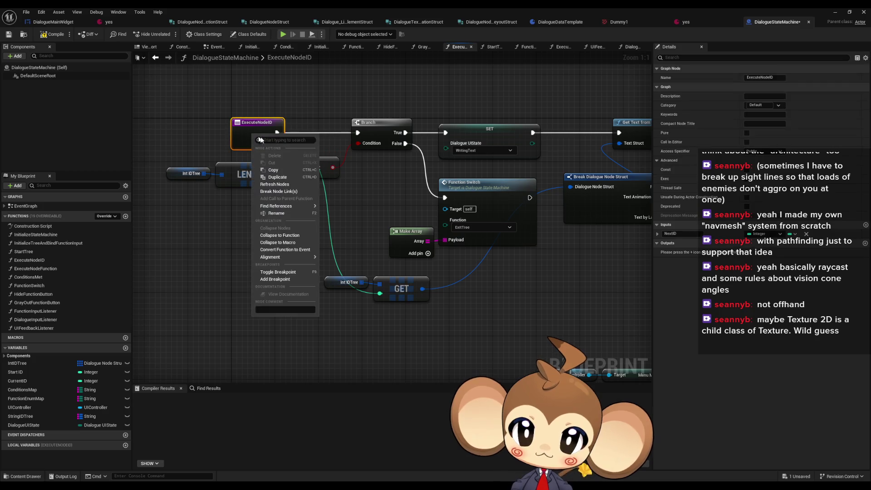
click(187, 222)
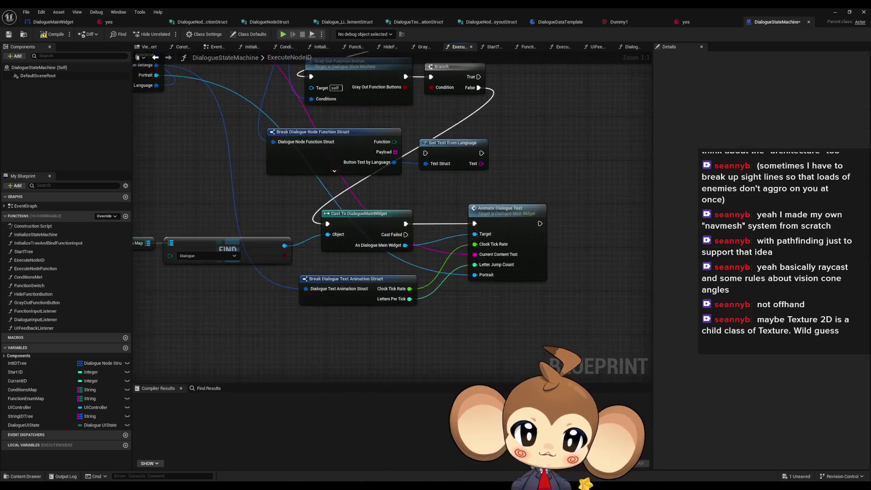
click(270, 170)
right_click(274, 174)
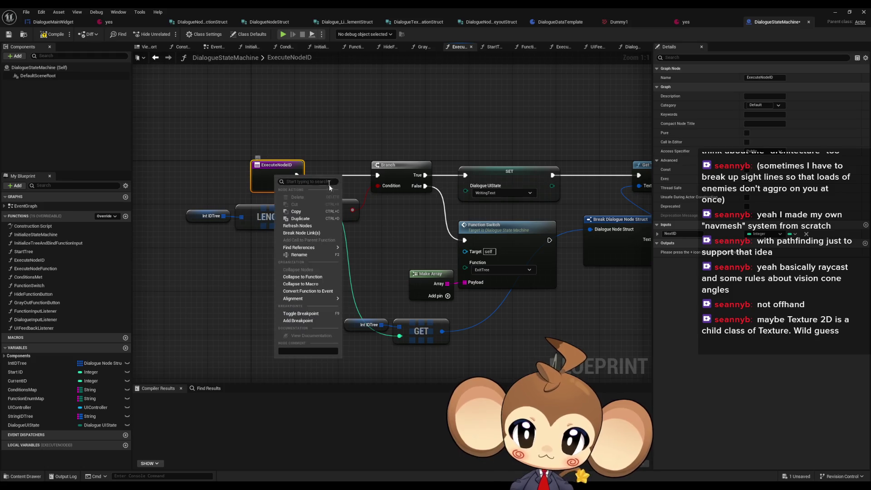
mouse_move(311, 247)
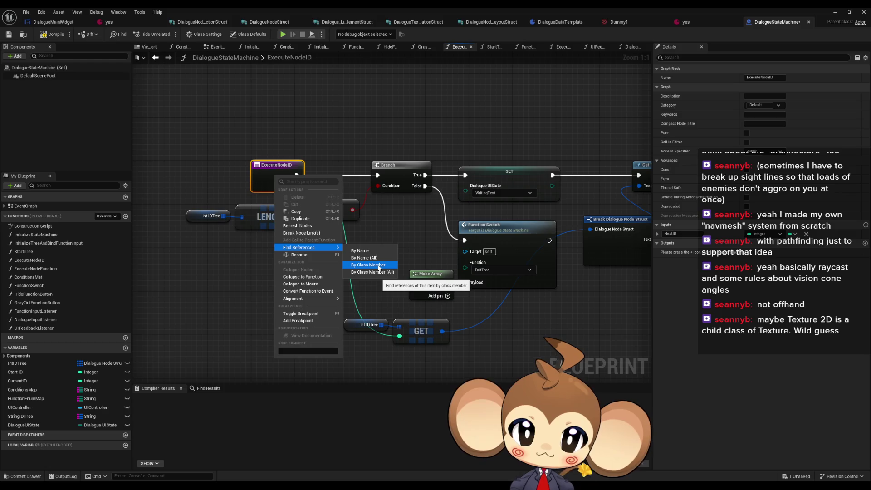
click(368, 265)
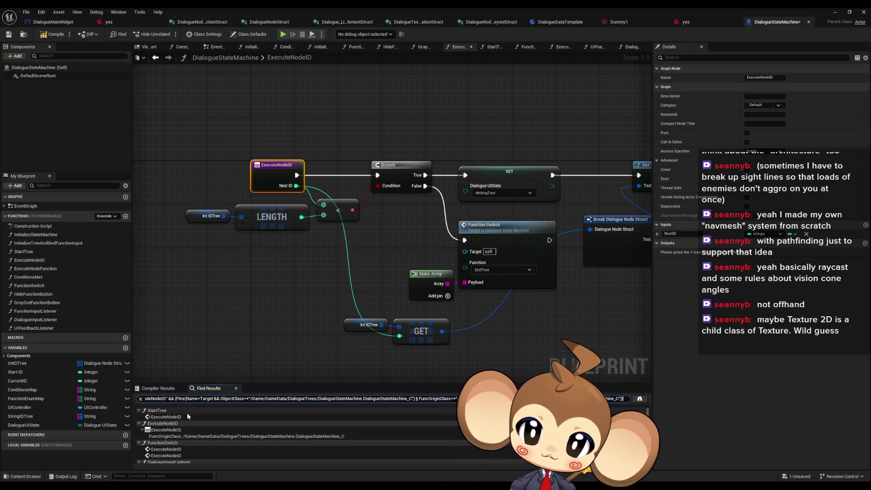
scroll(335, 301, down, 2)
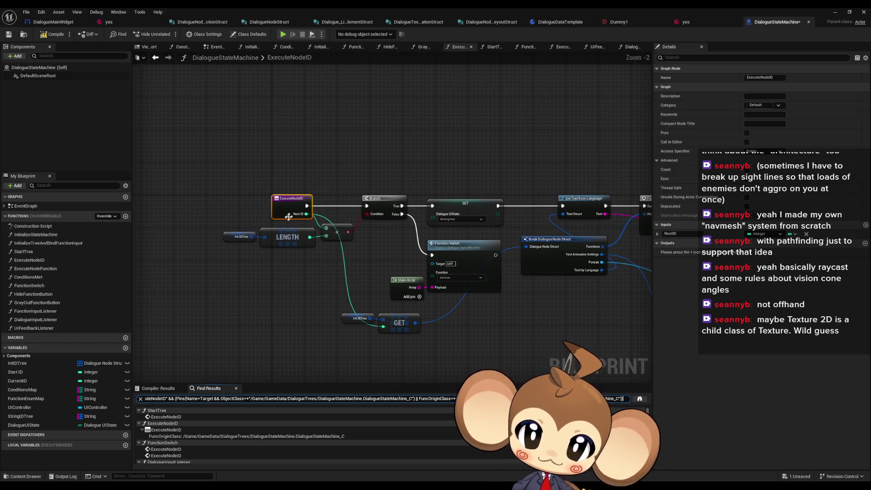
double_click(170, 417)
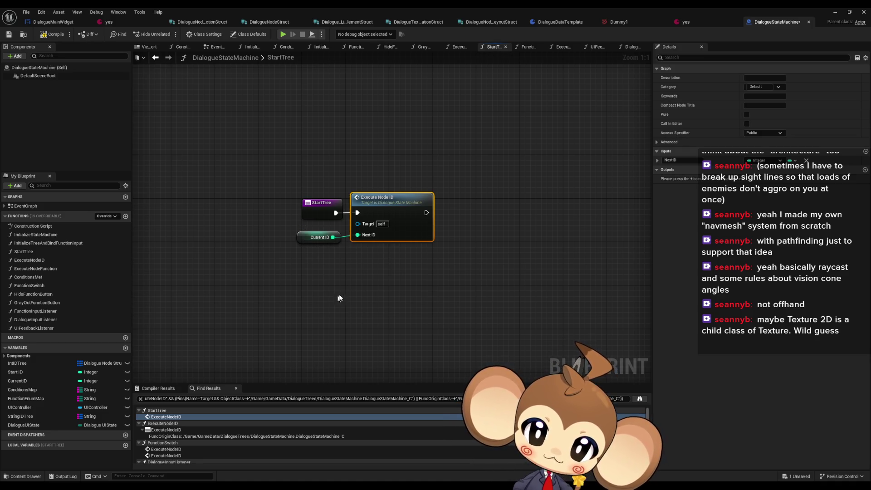
- Find all CurrentID references and jump to the Set CurrentID in InitializeTreeAndBindFunctionInput
right_click(307, 240)
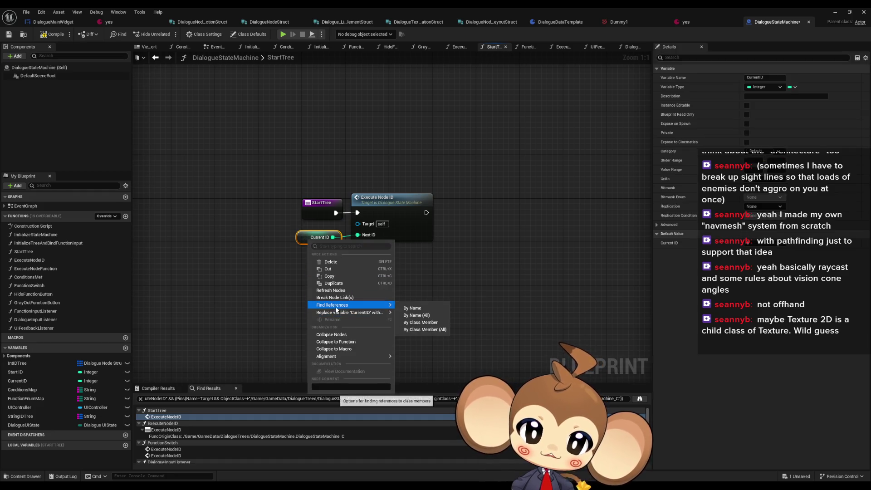
click(423, 322)
click(176, 416)
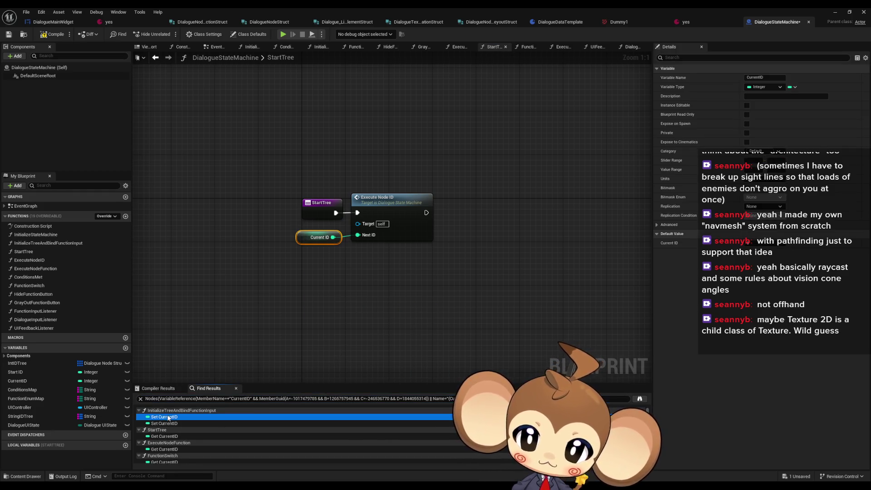
click(167, 422)
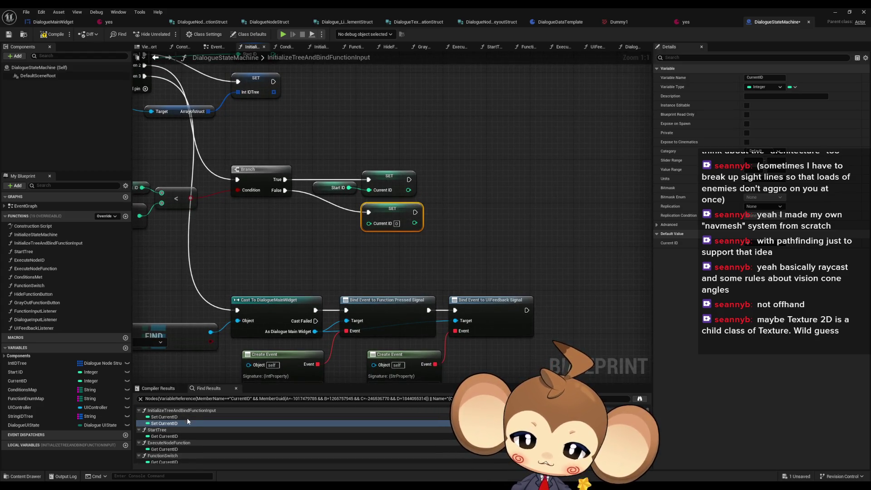
scroll(188, 424, down, 1)
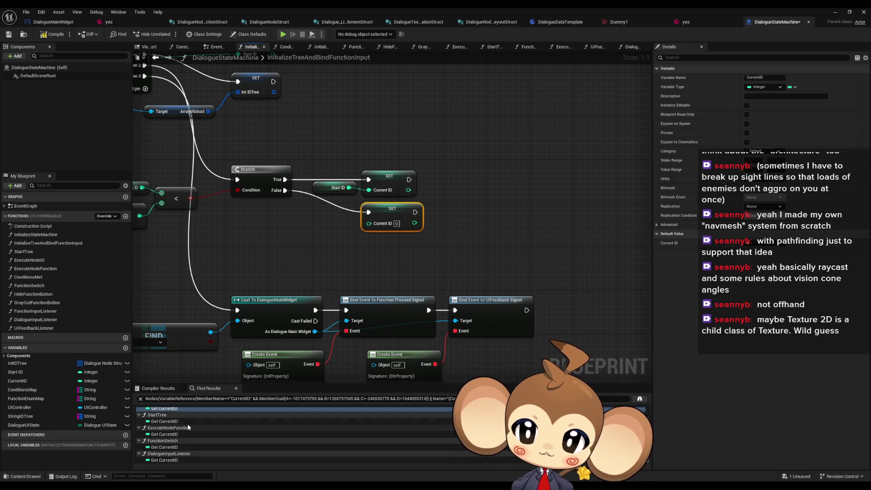
scroll(187, 423, up, 1)
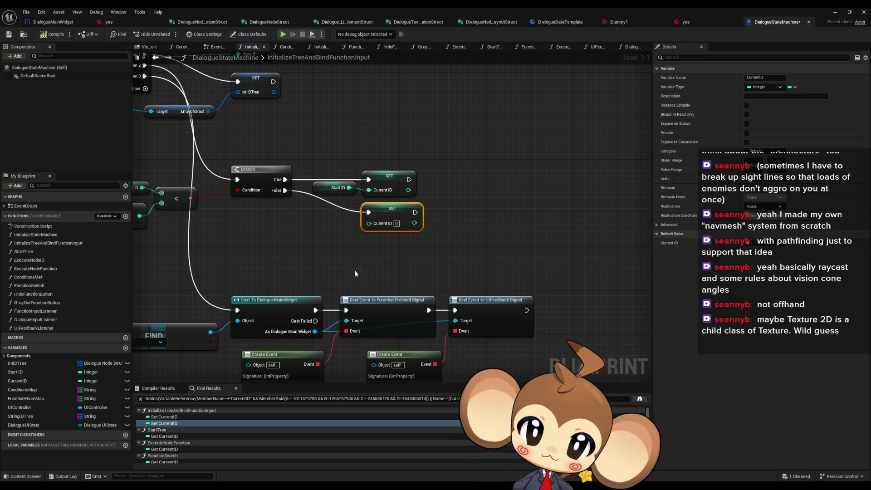
scroll(355, 269, down, 3)
mouse_move(388, 281)
mouse_down()
mouse_move(488, 293)
mouse_move(437, 288)
mouse_up()
click(486, 221)
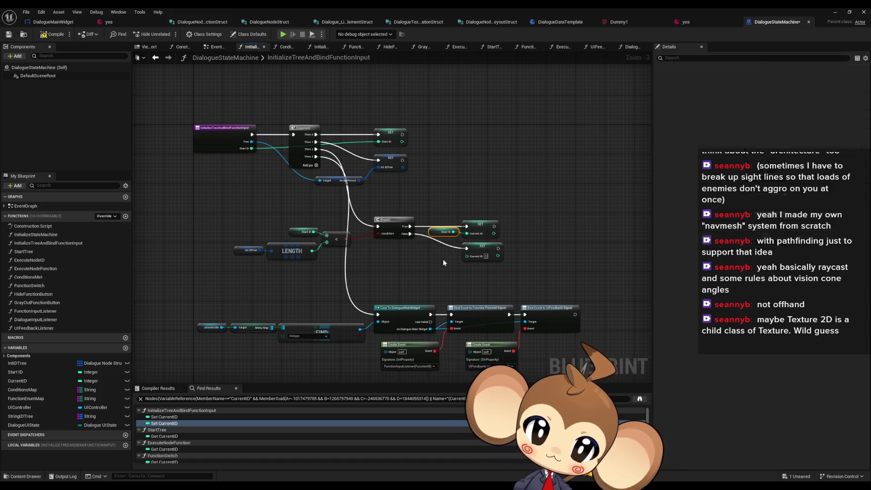
scroll(436, 268, up, 3)
mouse_move(427, 249)
mouse_down()
mouse_move(533, 291)
mouse_move(515, 305)
mouse_move(450, 272)
mouse_up()
click(32, 373)
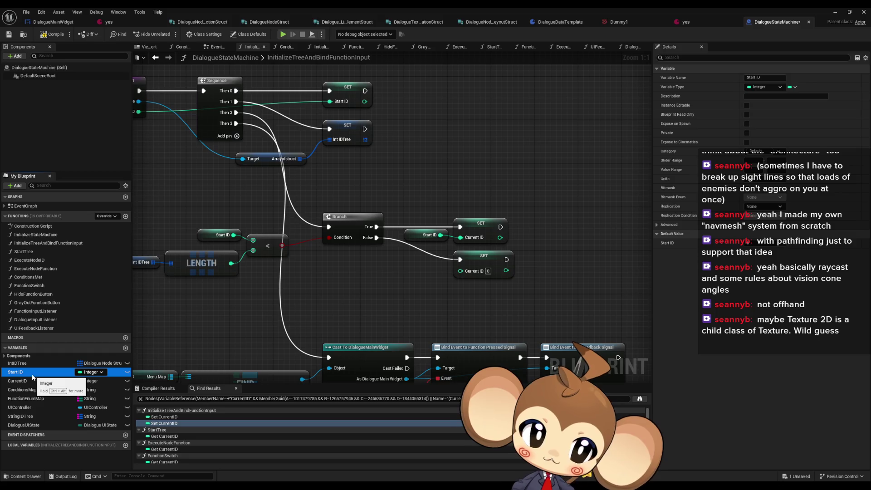
mouse_move(425, 195)
mouse_down()
mouse_move(407, 227)
mouse_move(408, 275)
mouse_up()
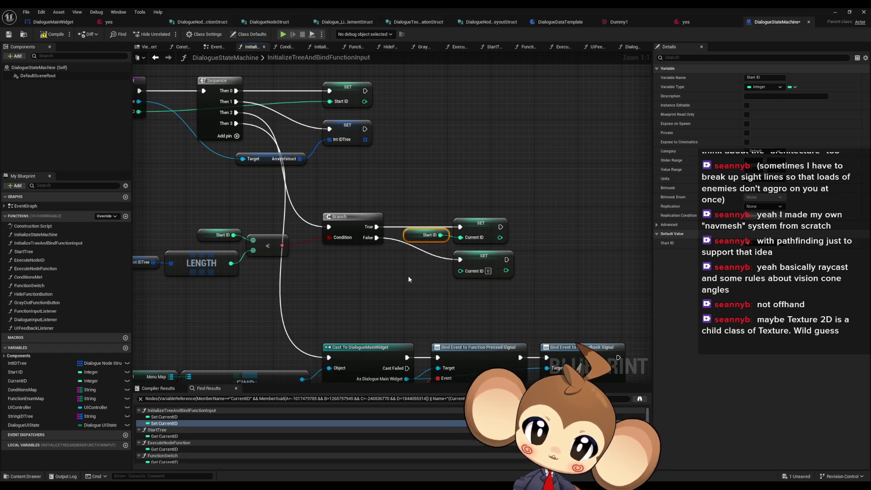
drag(461, 185, 522, 281)
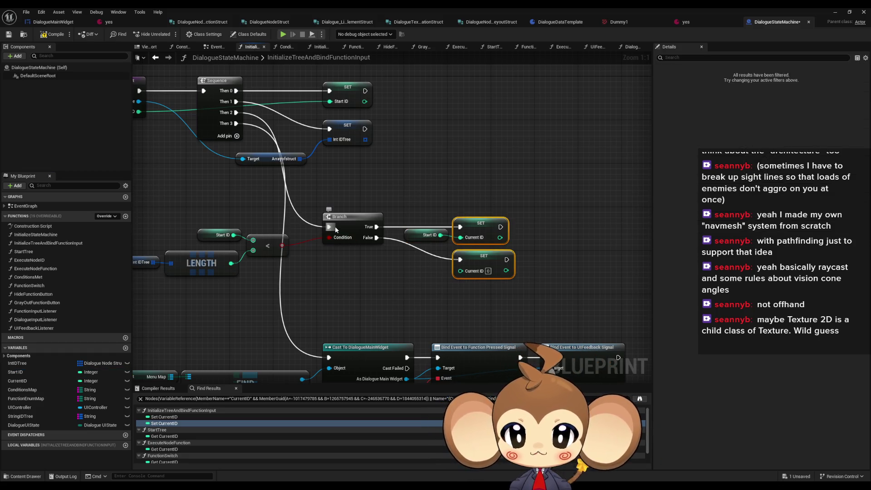
click(426, 331)
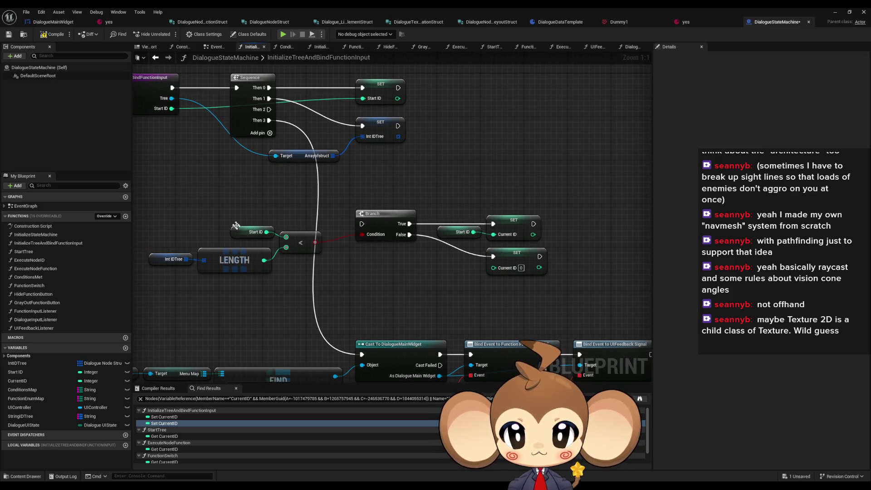
click(257, 232)
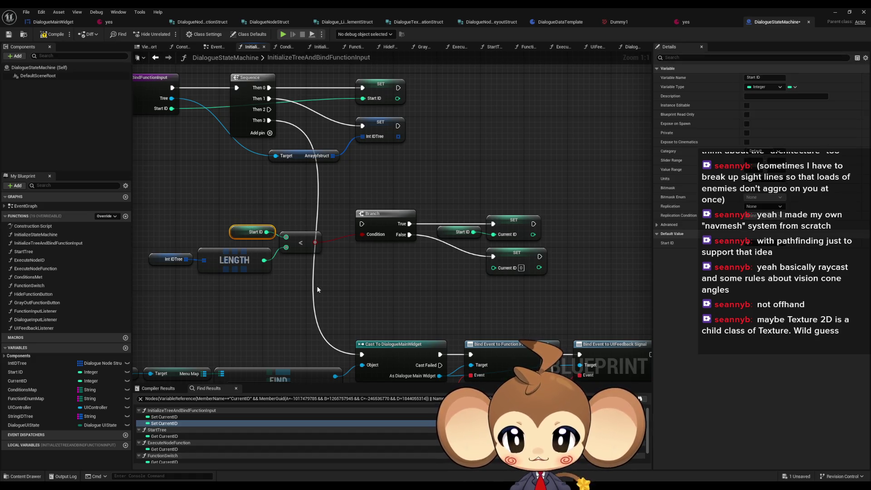
drag(280, 260, 159, 269)
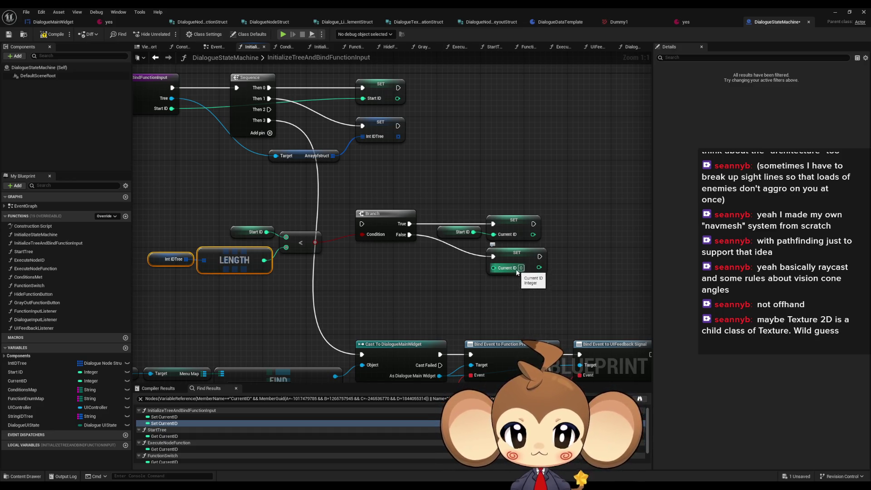
click(488, 272)
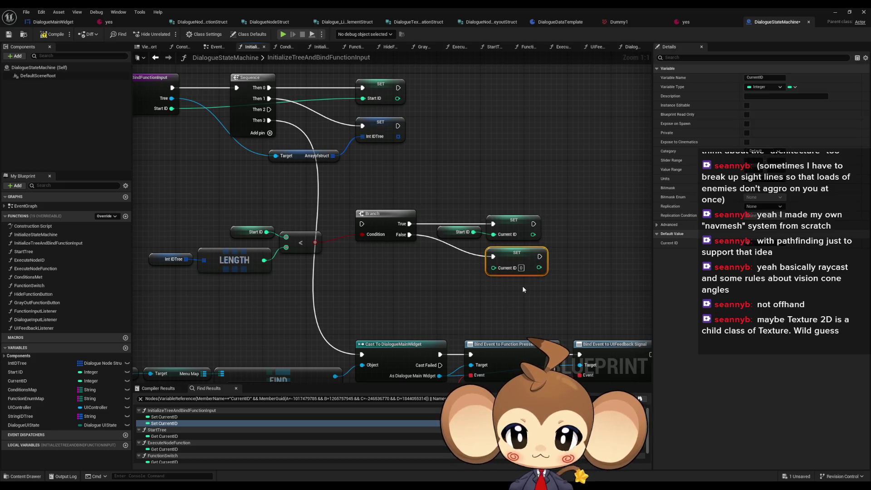
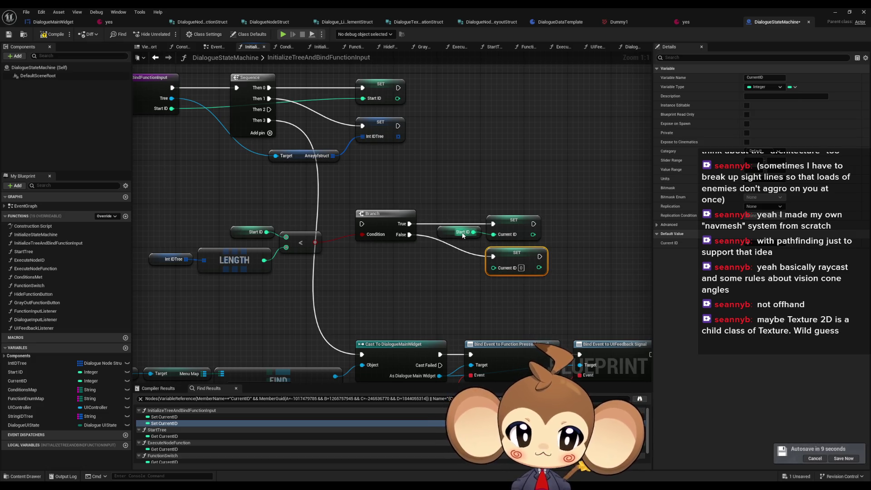
- Create a comment titled 'make failsave for' beside the Branch node using the C shortcut
click(418, 169)
text(c)
text(make failsave)
text( for)
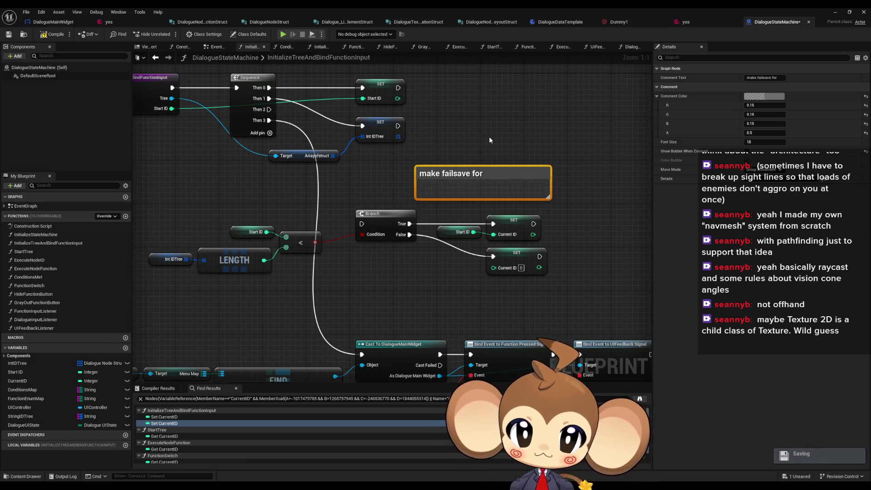
- Append 'start id. if minus or >= node count' to the comment title and deselect it
double_click(517, 171)
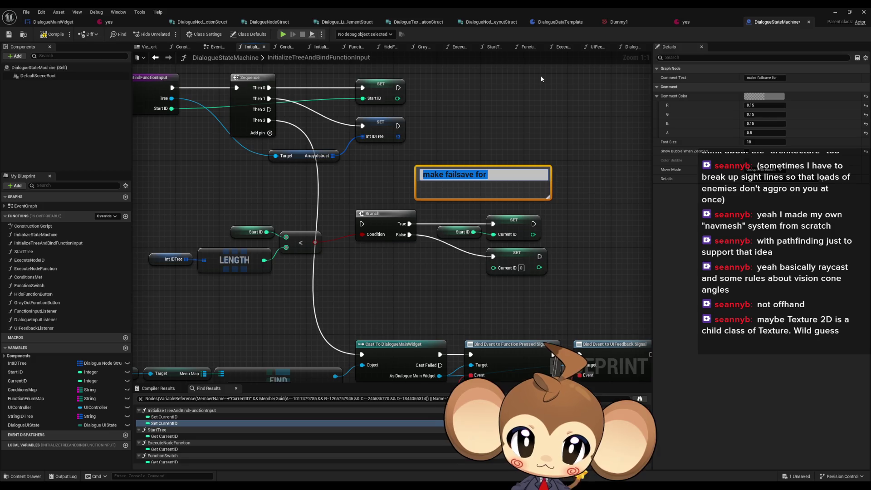
key(Return)
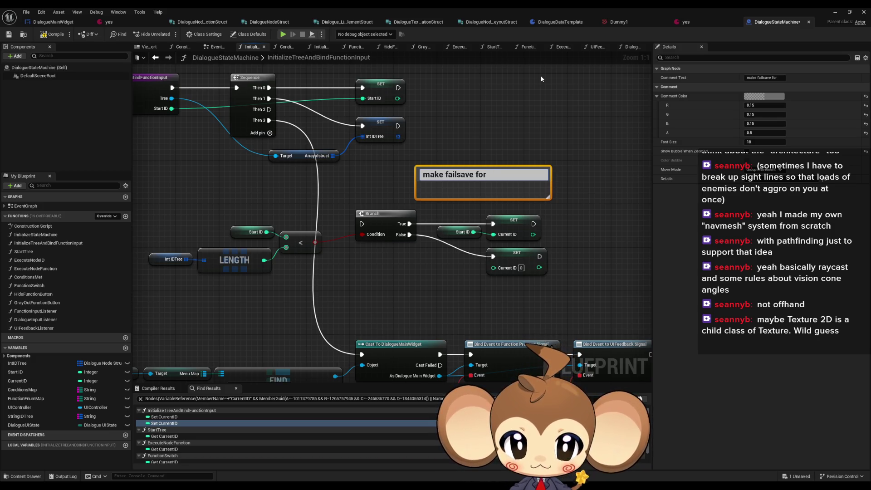
text( s)
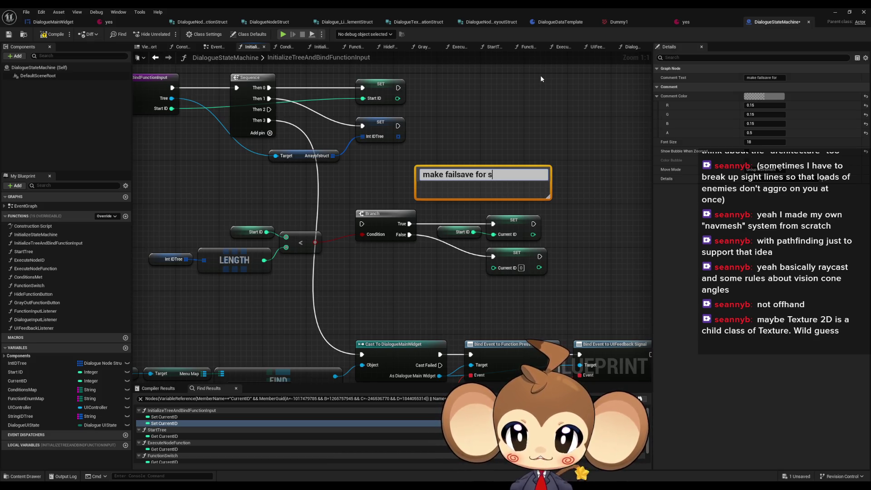
text(tart id. if)
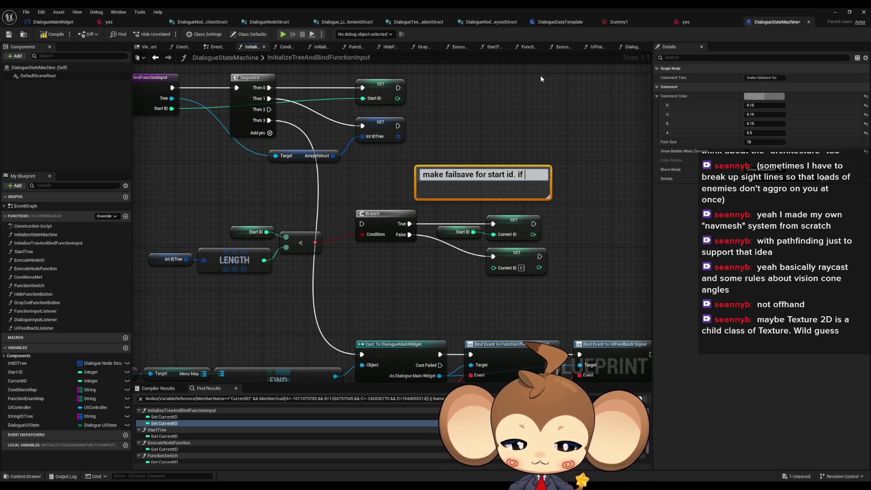
text( minus )
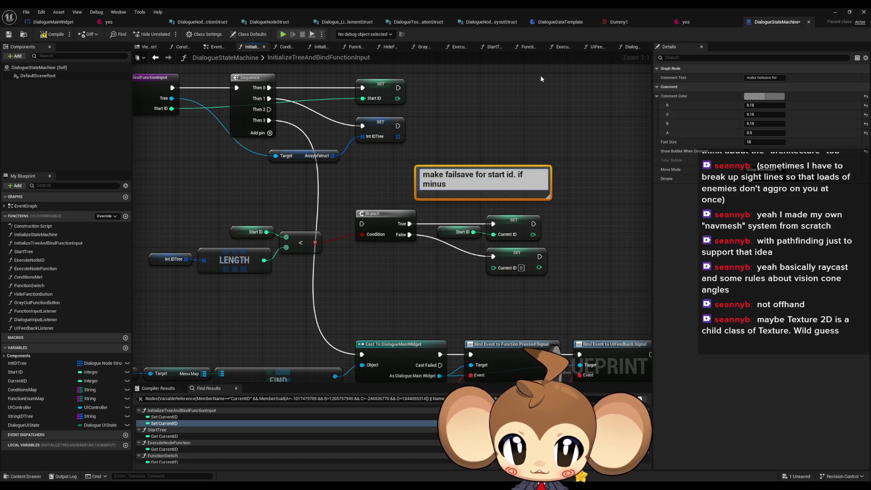
text(or )
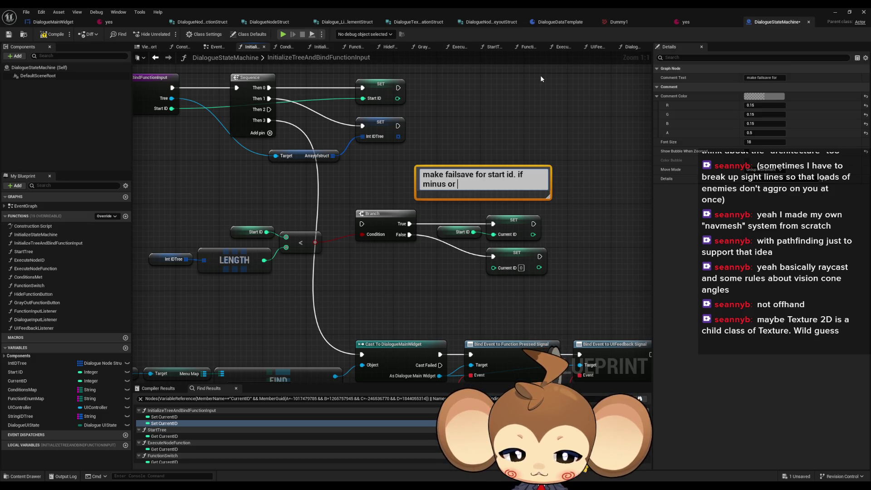
text(>=)
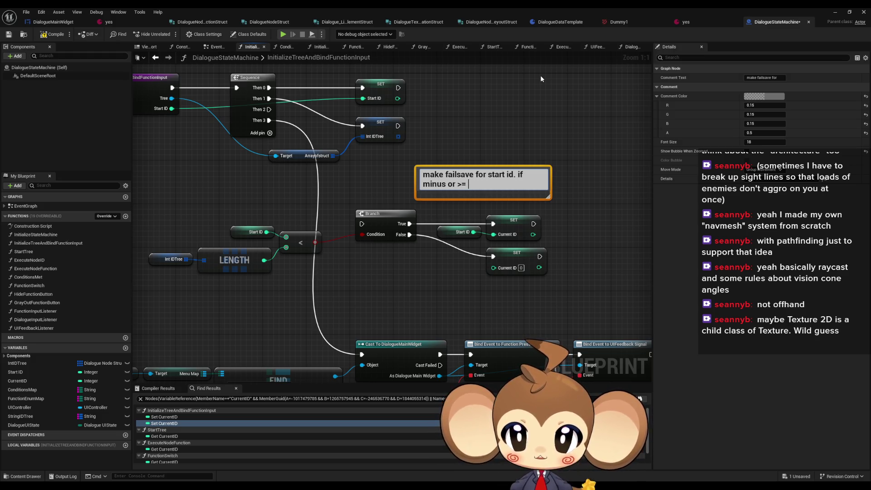
text( node)
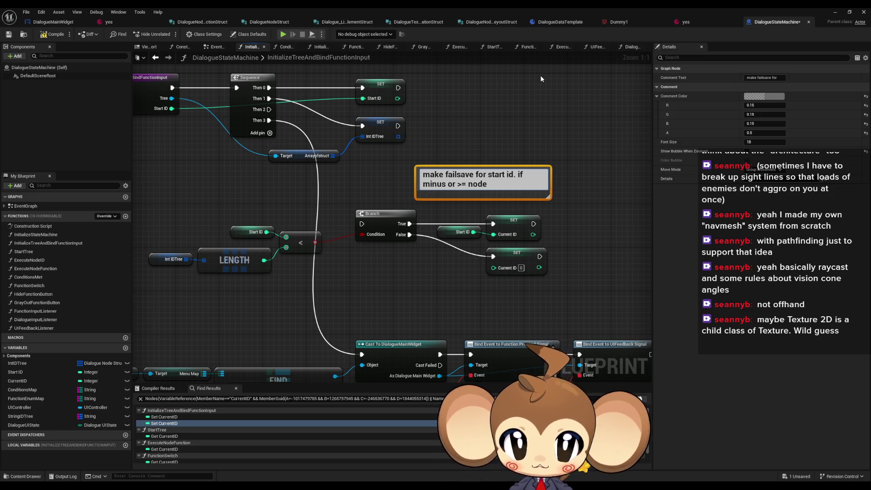
text( count)
key(Return)
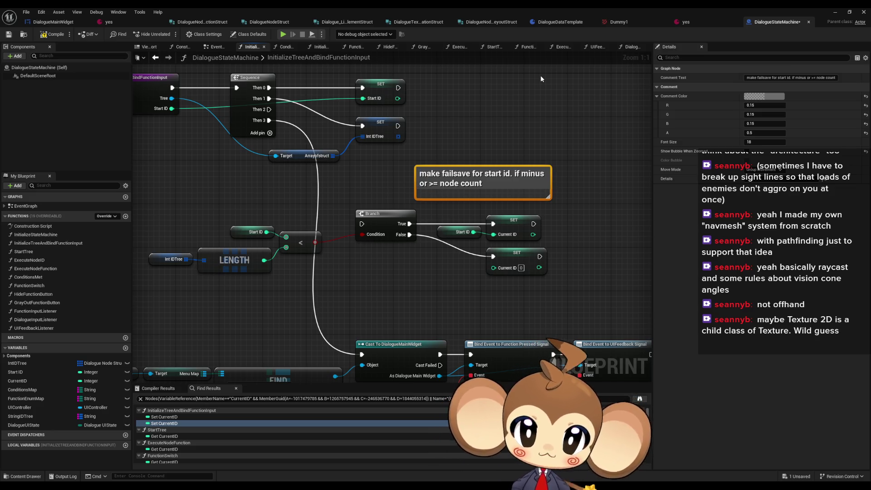
click(608, 192)
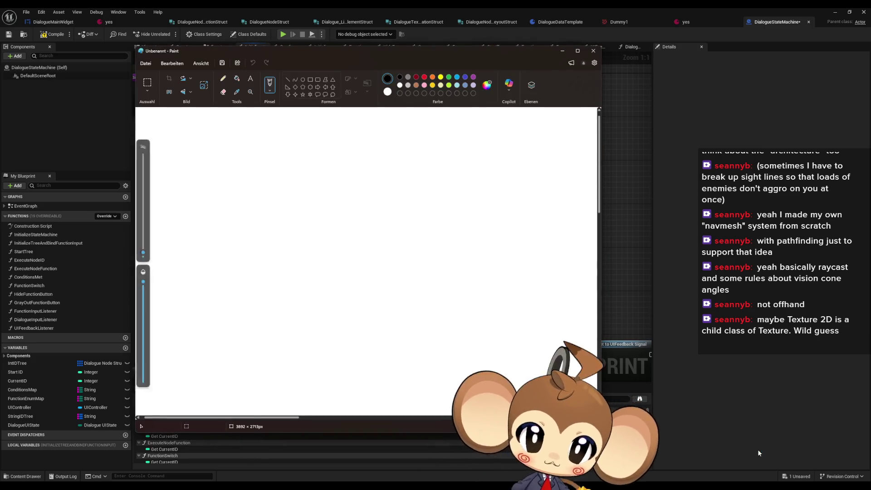
- Move the blank untitled Paint window slightly to the right
mouse_move(340, 52)
mouse_down()
mouse_move(396, 51)
mouse_move(385, 57)
mouse_up()
- Maximize Paint, zoom in, and pencil the monkey's closed eyes, wavy mouth and head outline
double_click(385, 57)
click(88, 38)
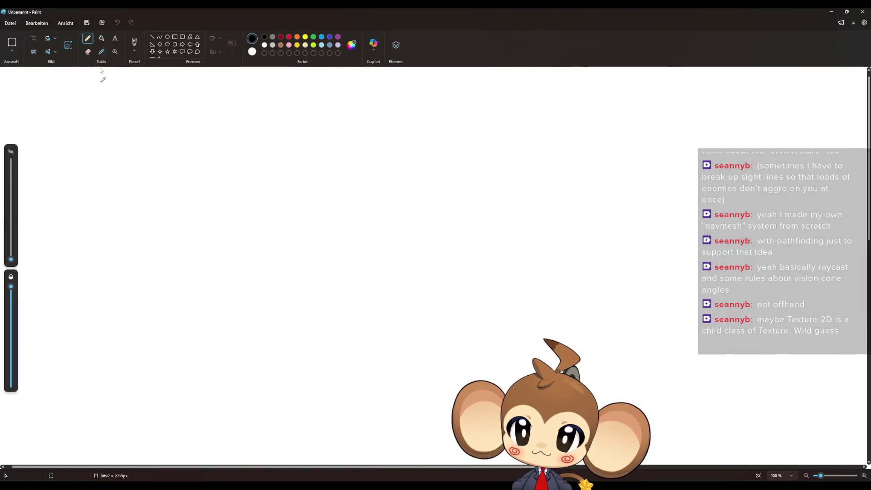
mouse_move(12, 259)
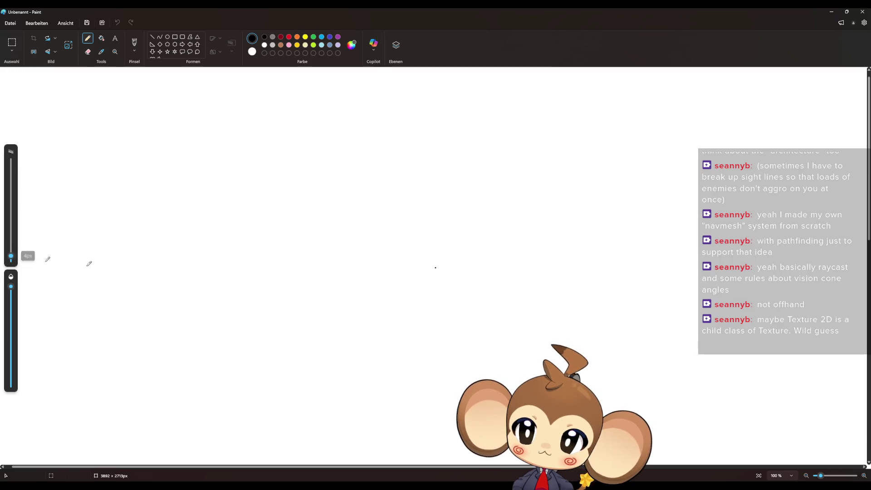
ctrl+scroll(325, 280, up, 3)
mouse_move(299, 222)
mouse_down()
mouse_move(355, 202)
mouse_move(357, 223)
mouse_up()
mouse_move(411, 225)
mouse_down()
mouse_move(440, 198)
mouse_move(466, 225)
mouse_up()
mouse_move(307, 259)
mouse_down()
mouse_move(315, 289)
mouse_move(449, 296)
mouse_move(500, 265)
mouse_up()
mouse_move(412, 156)
mouse_down()
mouse_move(309, 163)
mouse_move(297, 312)
mouse_move(505, 320)
mouse_move(455, 171)
mouse_move(387, 147)
mouse_move(382, 92)
mouse_up()
- Draw both looped ears and a brow line over the eyes, undoing the stray stroke
mouse_move(268, 203)
mouse_down()
mouse_move(217, 203)
mouse_move(266, 257)
mouse_up()
mouse_move(280, 185)
mouse_down()
mouse_move(140, 179)
mouse_move(256, 274)
mouse_move(272, 274)
mouse_up()
mouse_move(501, 206)
mouse_down()
mouse_move(603, 229)
mouse_move(520, 251)
mouse_up()
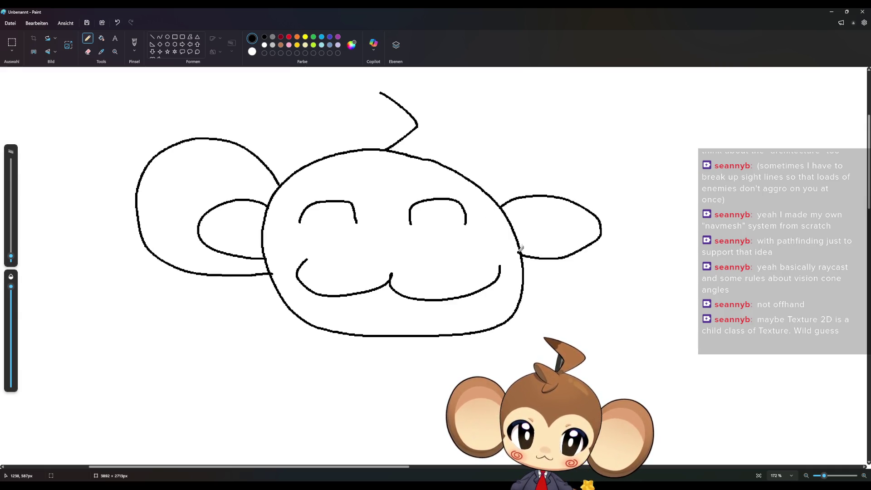
mouse_move(473, 186)
mouse_down()
mouse_move(665, 213)
mouse_move(548, 280)
mouse_move(522, 277)
mouse_up()
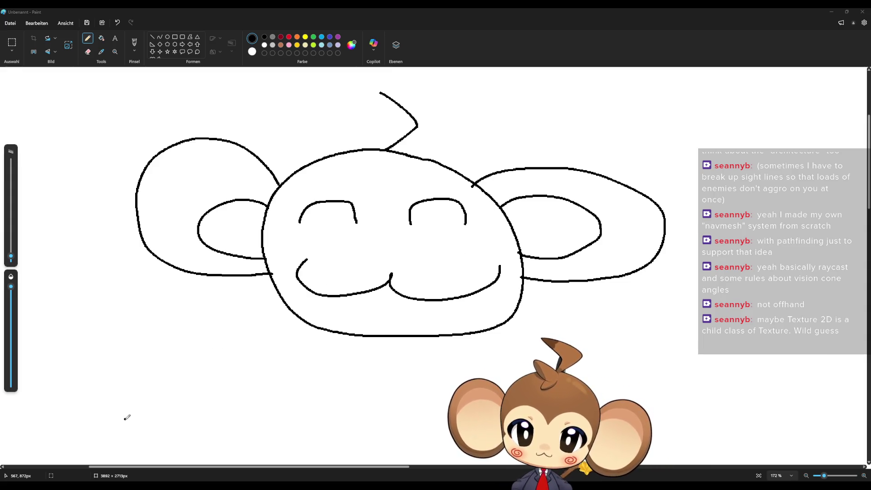
mouse_move(380, 197)
mouse_down()
mouse_move(378, 182)
mouse_move(284, 204)
mouse_move(299, 242)
mouse_move(275, 279)
mouse_move(386, 186)
mouse_move(476, 215)
mouse_move(464, 250)
mouse_up()
key(ctrl+z)
mouse_move(379, 197)
mouse_down()
mouse_move(445, 177)
mouse_move(472, 229)
mouse_move(521, 252)
mouse_up()
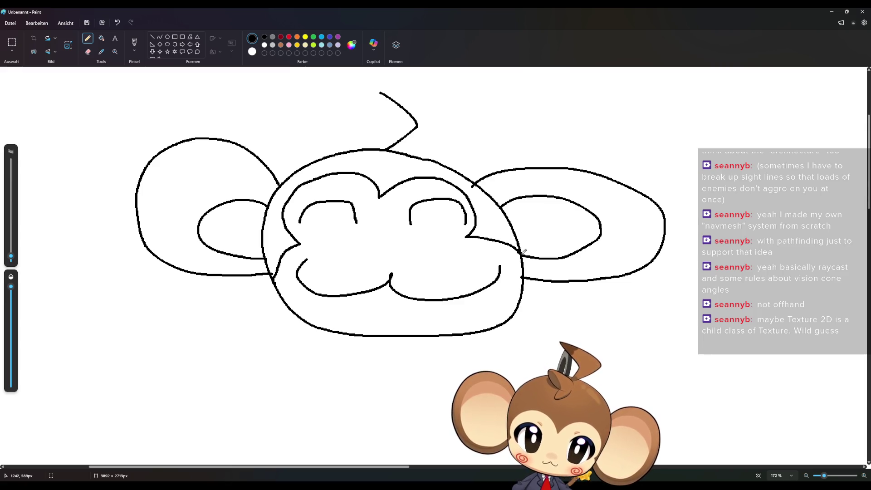
- Draw dark red spirals on the monkey's face, undoing the unwanted red marks
click(281, 38)
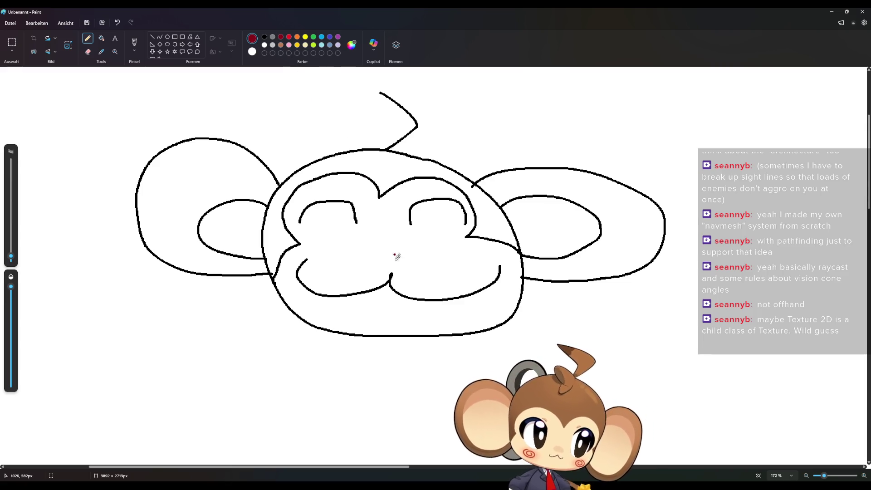
mouse_move(341, 233)
mouse_down()
mouse_move(323, 262)
mouse_move(339, 243)
mouse_move(331, 251)
mouse_move(341, 253)
mouse_up()
click(427, 246)
mouse_move(437, 229)
mouse_down()
mouse_move(454, 247)
mouse_move(435, 233)
mouse_move(440, 259)
mouse_move(453, 243)
mouse_move(445, 249)
mouse_up()
key(ctrl+z)
key(ctrl+z)
- Handwrite 'BRB' in black at the lower left of the canvas
click(265, 38)
mouse_move(151, 305)
mouse_down()
mouse_move(146, 313)
mouse_move(185, 301)
mouse_move(134, 356)
mouse_up()
mouse_move(226, 310)
mouse_down()
mouse_move(200, 363)
mouse_move(251, 375)
mouse_up()
mouse_move(282, 330)
mouse_down()
mouse_move(267, 372)
mouse_move(274, 372)
mouse_up()
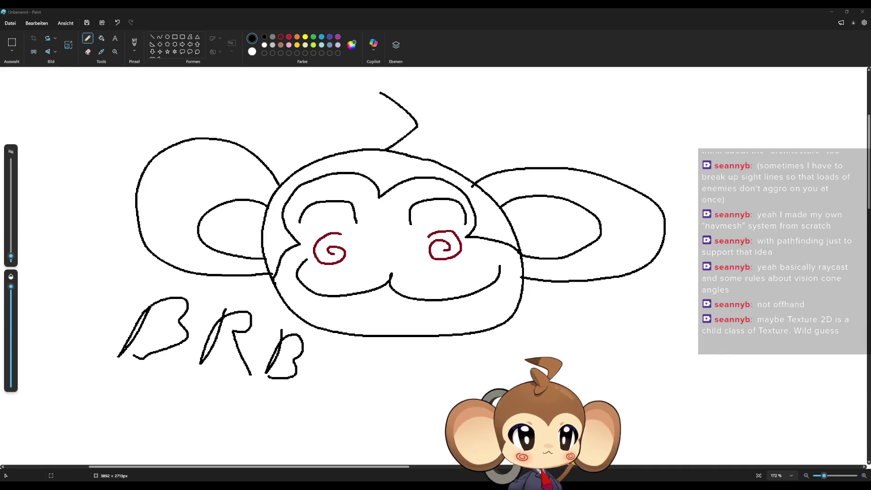
- Close Paint without saving the drawing and open the StartTree function graph
click(862, 11)
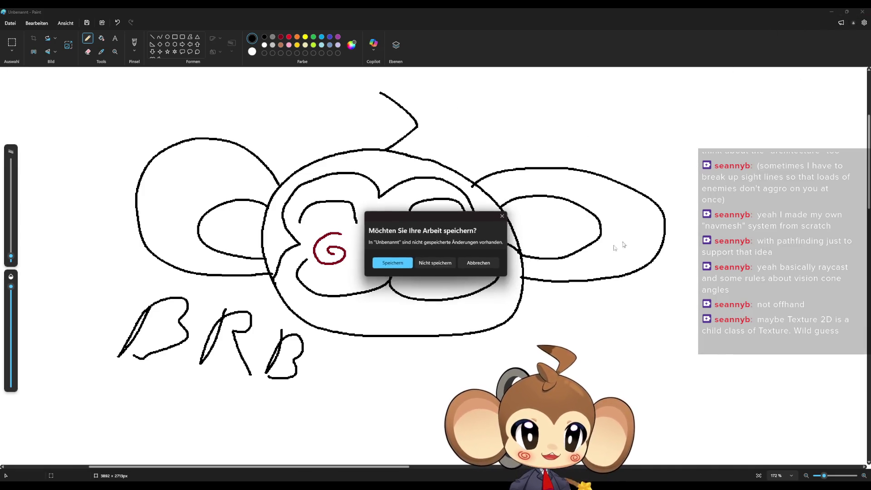
click(452, 260)
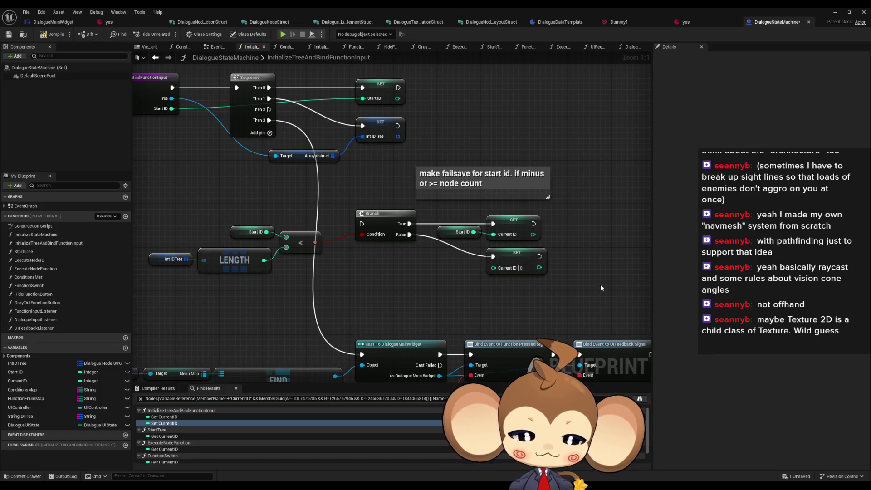
drag(601, 284, 596, 267)
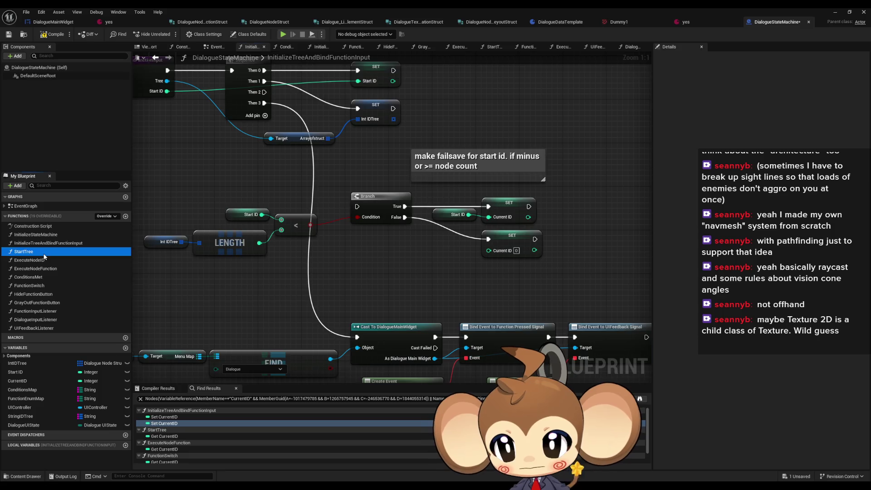
double_click(83, 251)
- Add a Start ID getter node and move the Current ID getter just beneath it
mouse_move(27, 372)
mouse_down()
mouse_move(306, 293)
mouse_move(319, 302)
mouse_move(342, 265)
mouse_move(390, 266)
mouse_move(386, 236)
mouse_move(338, 296)
mouse_move(341, 243)
mouse_up()
click(320, 299)
drag(343, 296, 343, 268)
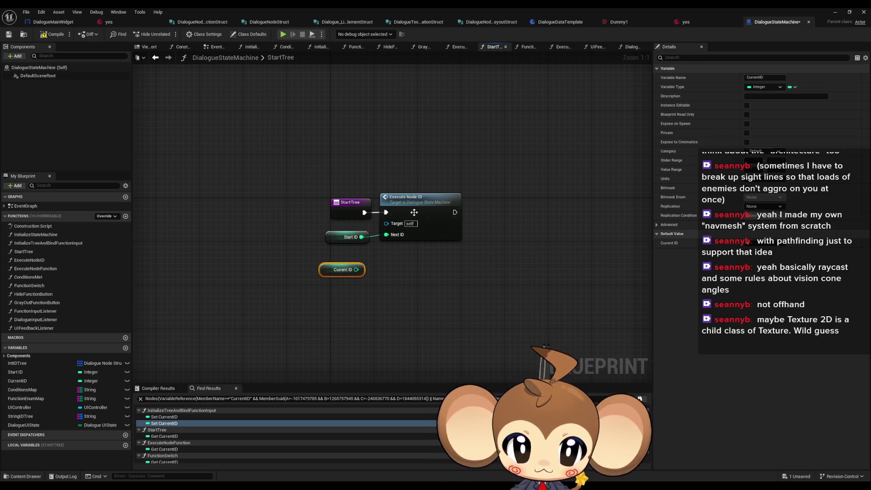